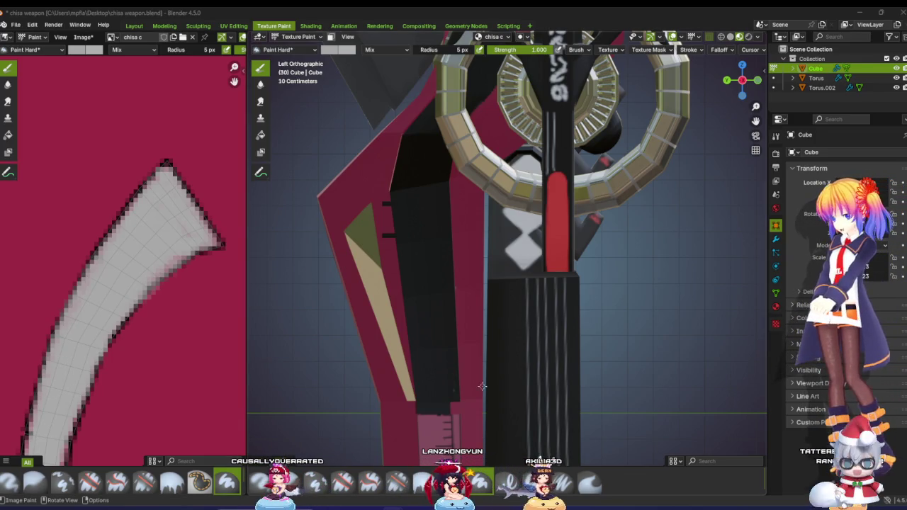
Step: Zoom and pan the viewport to frame the black handle panel just below the guard
scroll(482, 386, "down", 3)
scroll(475, 392, "down", 2)
scroll(468, 395, "down", 2)
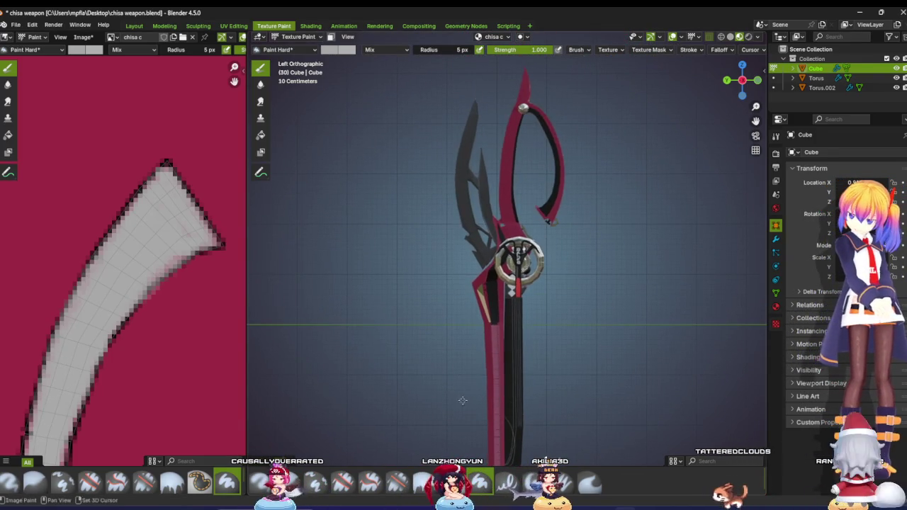
scroll(489, 362, "up", 2)
scroll(488, 363, "up", 3)
middle_click_drag(481, 382, 476, 337, "shift")
scroll(464, 354, "up", 1)
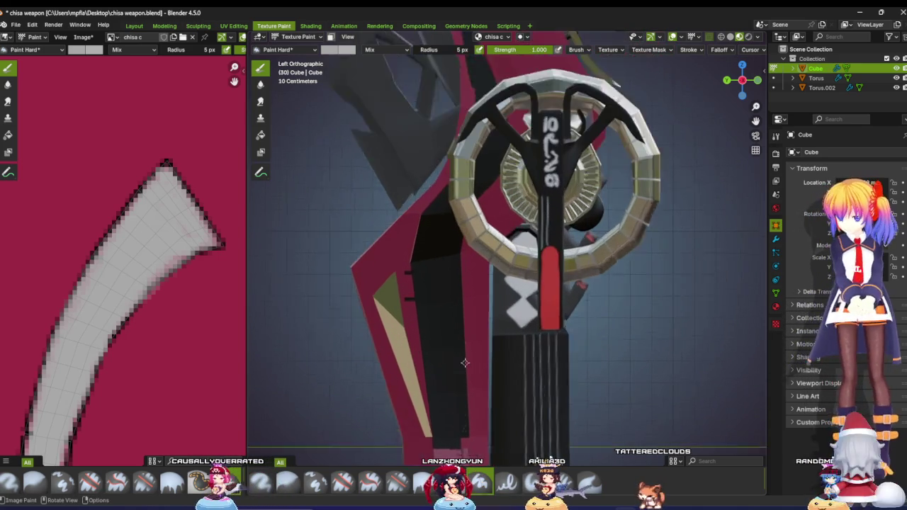
scroll(454, 333, "up", 1)
scroll(439, 297, "up", 2)
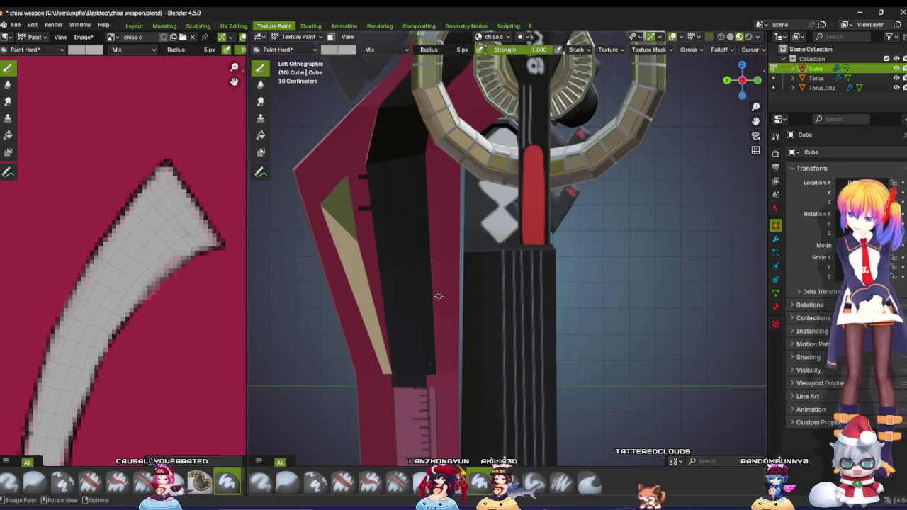
scroll(438, 296, "up", 1)
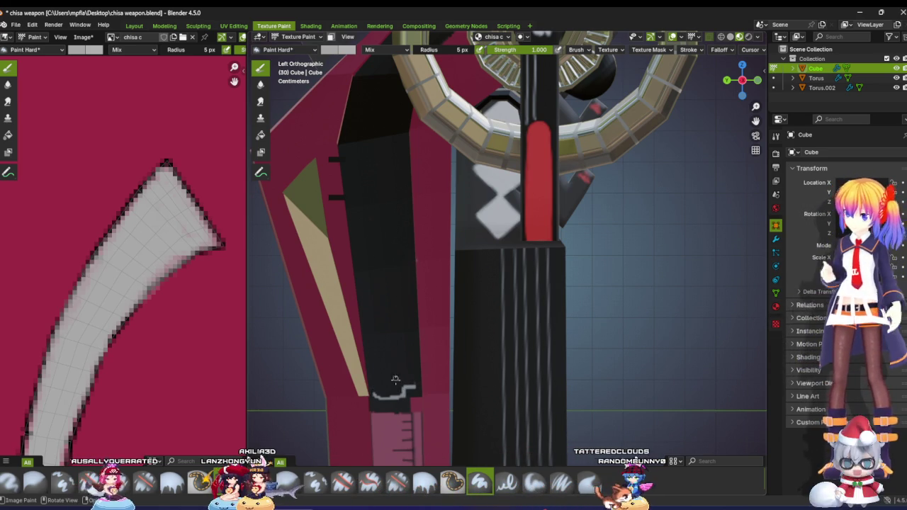
Step: Outline a light grey blade shape on the black panel, fill it grey, and extend its tip
left_click_drag(376, 301, 415, 243)
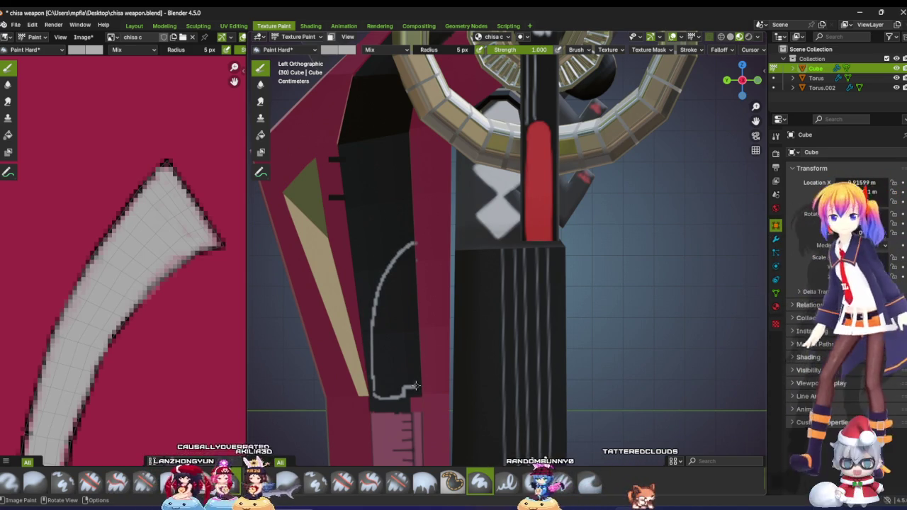
left_click_drag(419, 390, 415, 249)
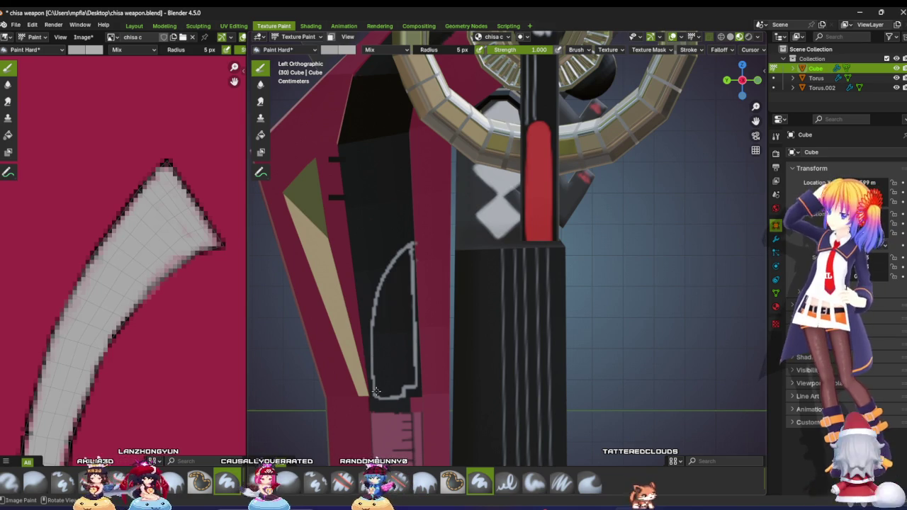
mouse_move(377, 351)
left_mouse_down()
mouse_move(397, 337)
mouse_move(405, 358)
left_mouse_up()
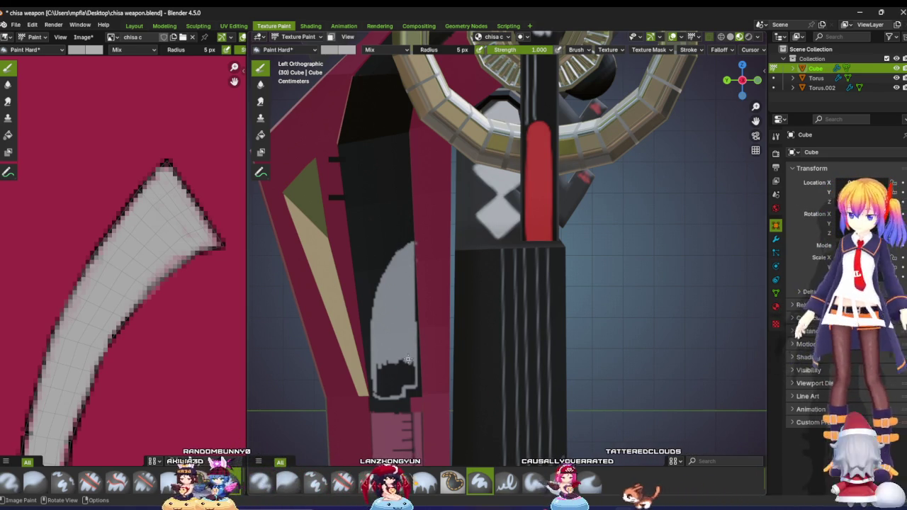
mouse_move(401, 361)
left_mouse_down()
mouse_move(378, 372)
mouse_move(409, 363)
left_mouse_up()
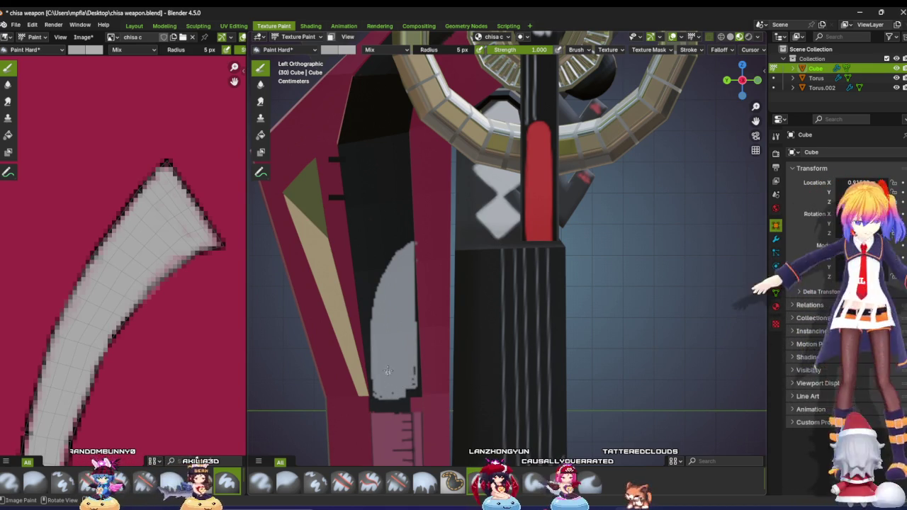
left_click_drag(387, 394, 412, 383)
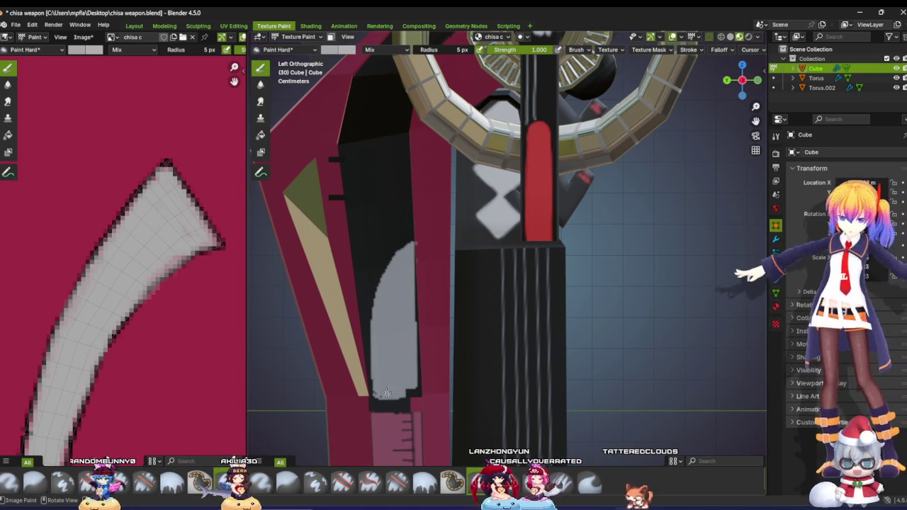
mouse_move(376, 399)
left_mouse_down()
mouse_move(403, 383)
mouse_move(377, 385)
left_mouse_up()
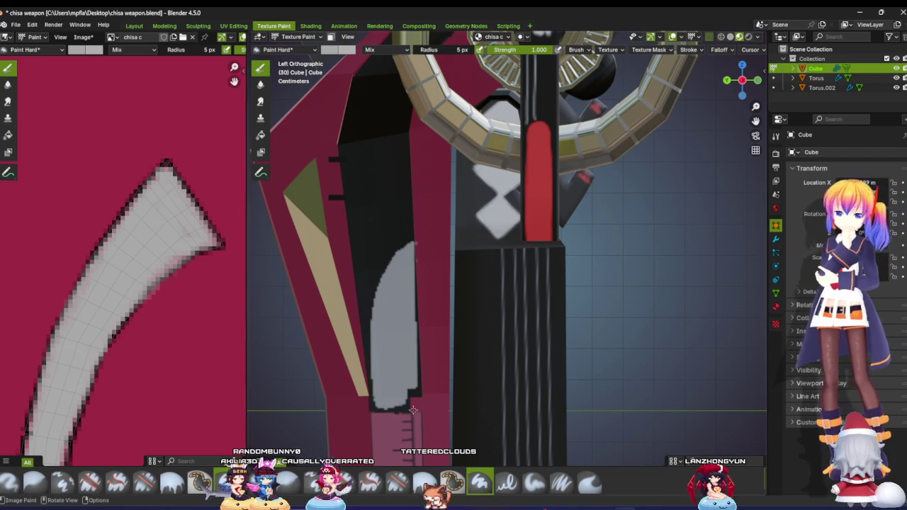
Step: Zoom the viewport and Image Editor, then centre the grey UV island in the texture view
scroll(394, 340, "down", 2)
scroll(394, 340, "down", 2)
scroll(403, 358, "up", 4)
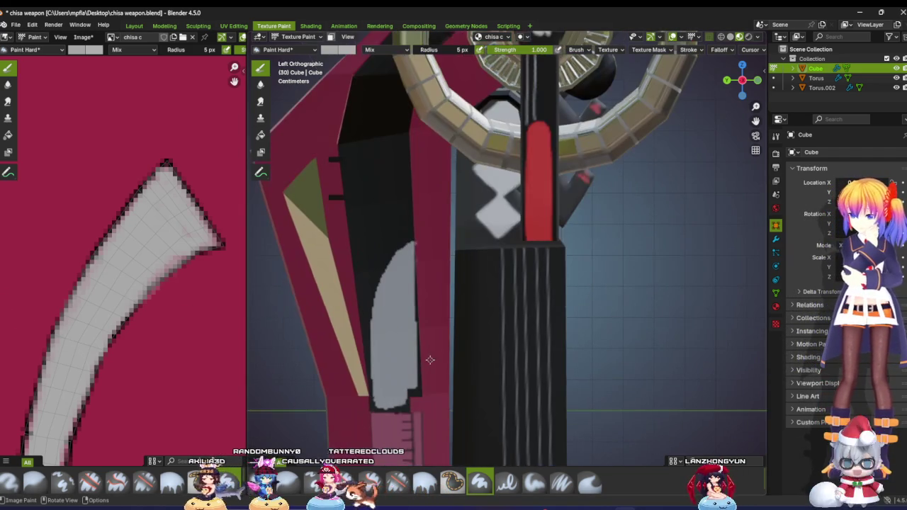
scroll(403, 358, "up", 1)
scroll(397, 348, "up", 2)
scroll(403, 326, "up", 2)
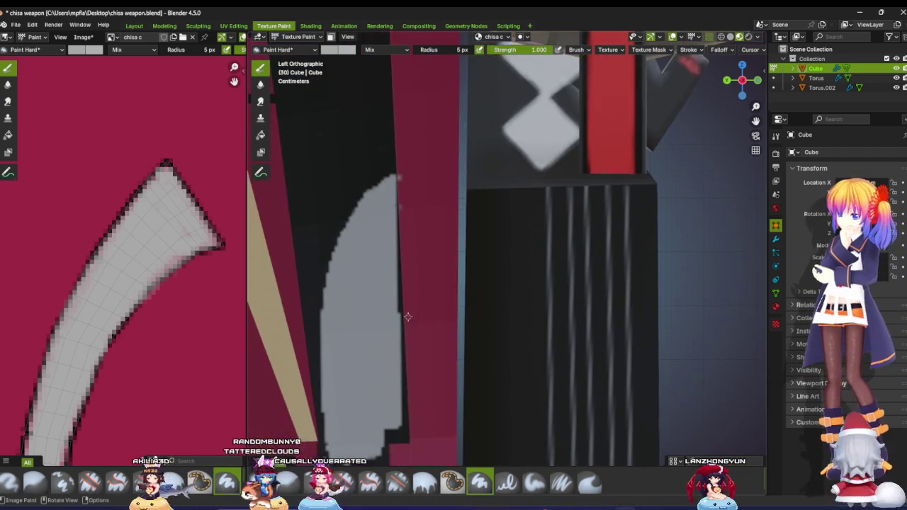
scroll(401, 322, "up", 2)
scroll(401, 322, "down", 2)
scroll(400, 323, "down", 2)
scroll(151, 288, "down", 5)
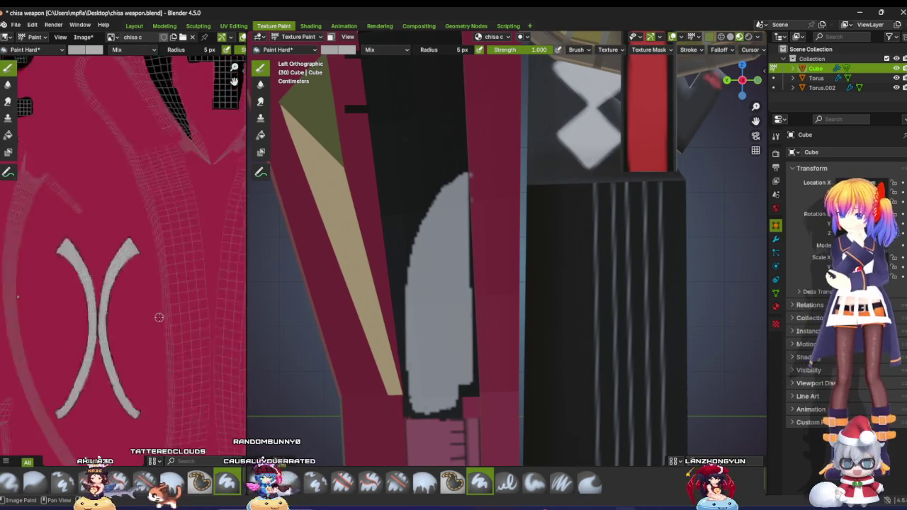
scroll(151, 289, "down", 5)
scroll(151, 288, "up", 2)
scroll(151, 305, "up", 2)
scroll(152, 326, "up", 2)
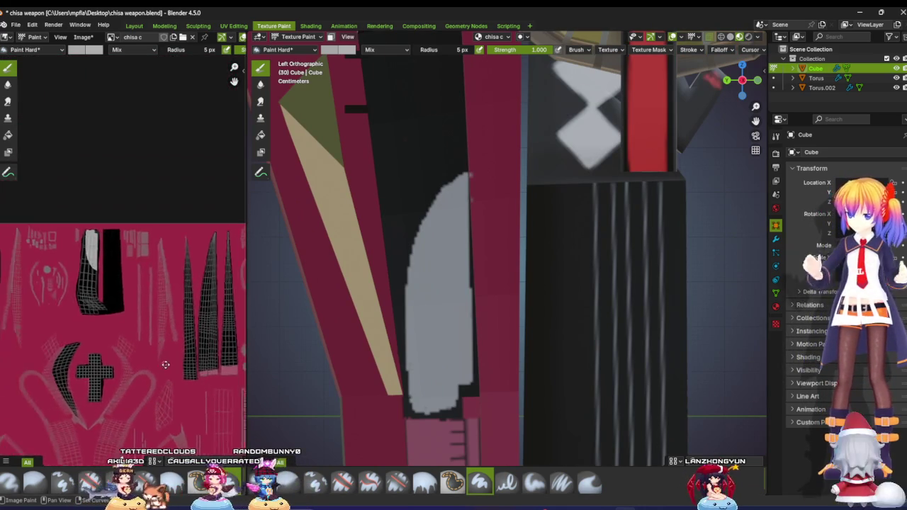
scroll(153, 349, "up", 2)
scroll(154, 349, "up", 2)
scroll(167, 346, "up", 2)
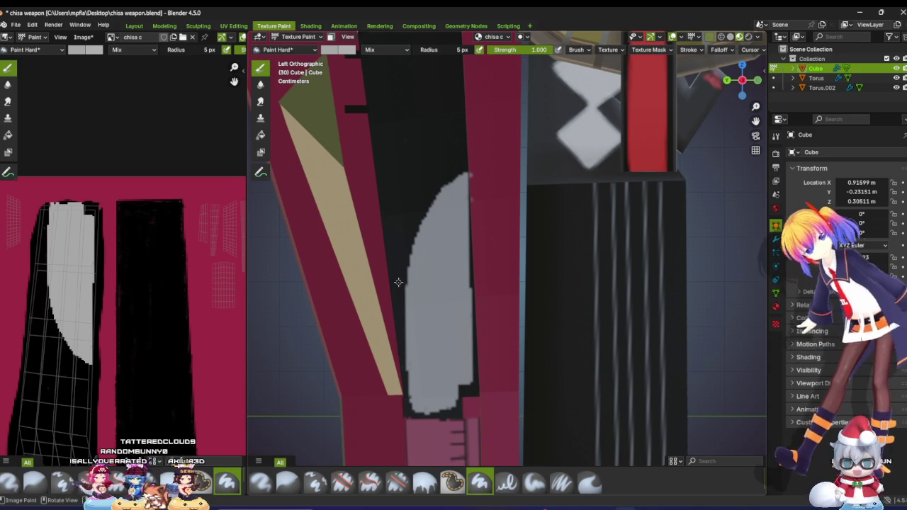
scroll(98, 283, "up", 2)
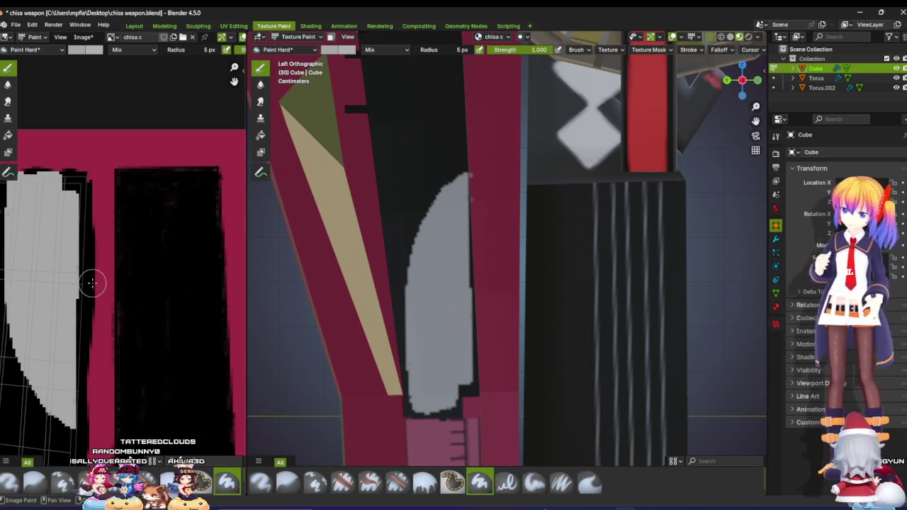
middle_click_drag(115, 273, 147, 272)
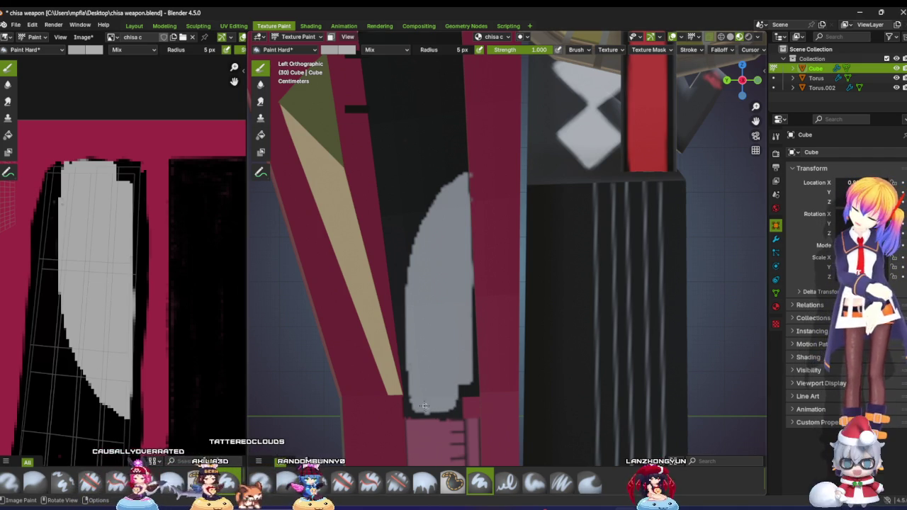
Step: Switch to black, dab the ghost's eyes and mouth at the decal base, and stroke two curved lines
left_click(331, 50)
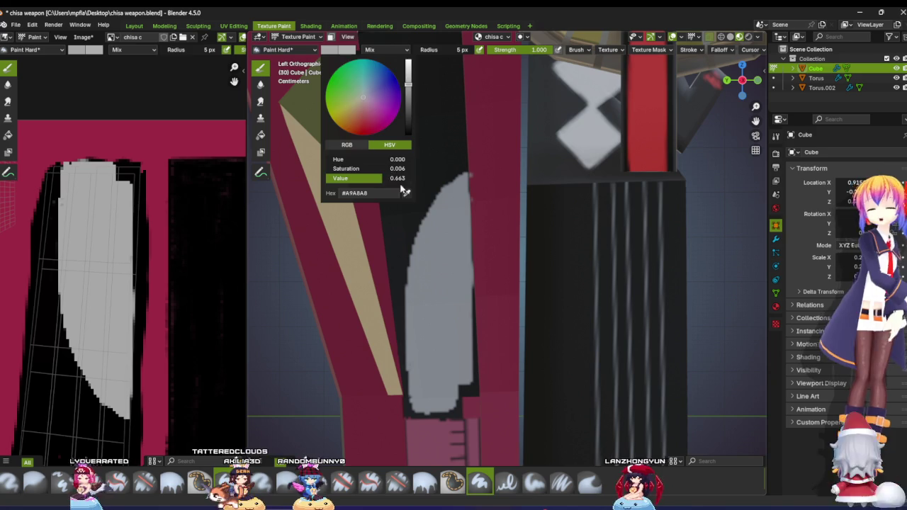
left_click_drag(407, 85, 408, 139)
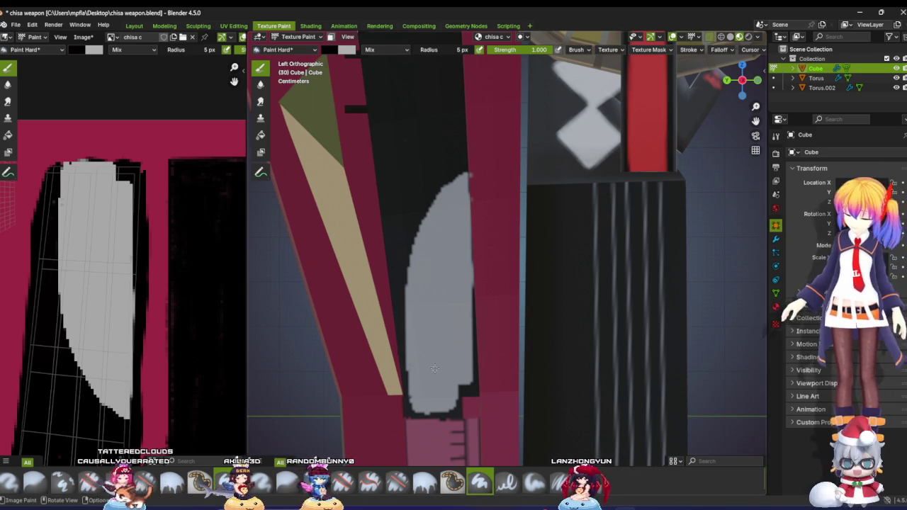
left_click(418, 392)
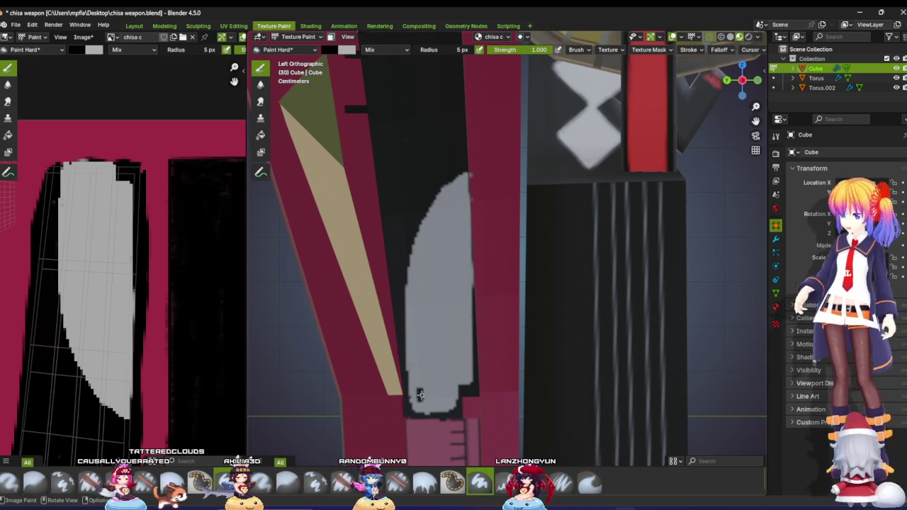
left_click(443, 393)
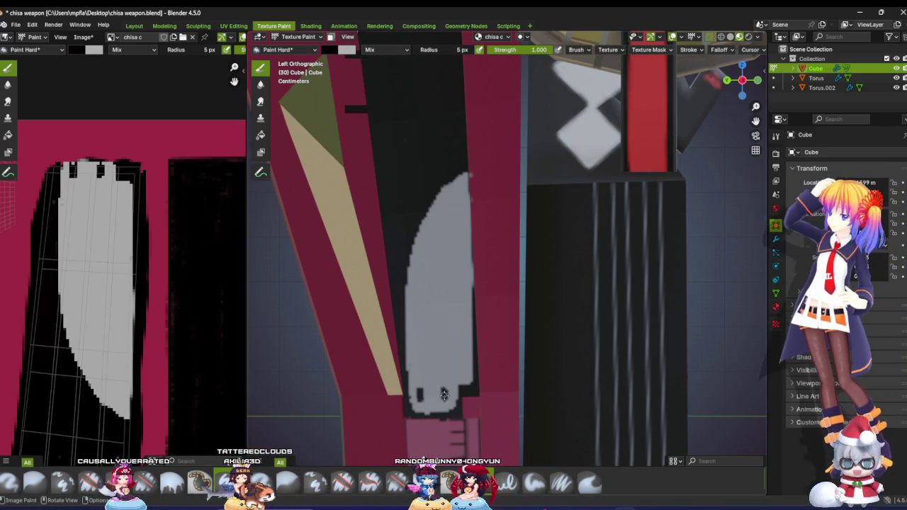
left_click(430, 378)
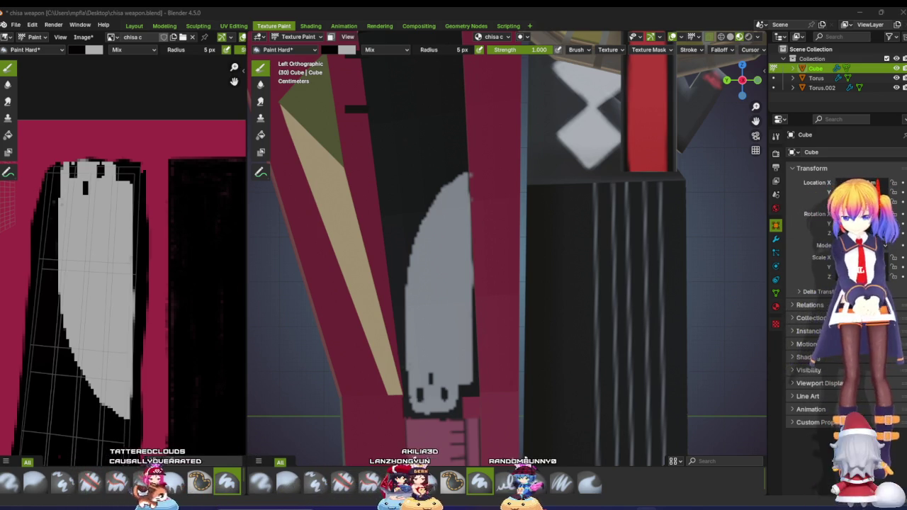
left_click_drag(467, 175, 419, 353)
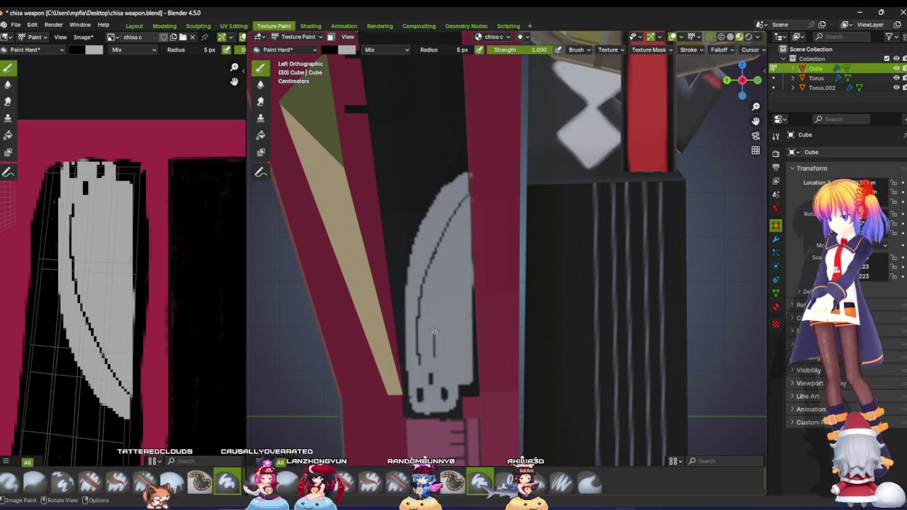
mouse_move(464, 247)
left_mouse_down()
mouse_move(467, 306)
mouse_move(451, 321)
left_mouse_up()
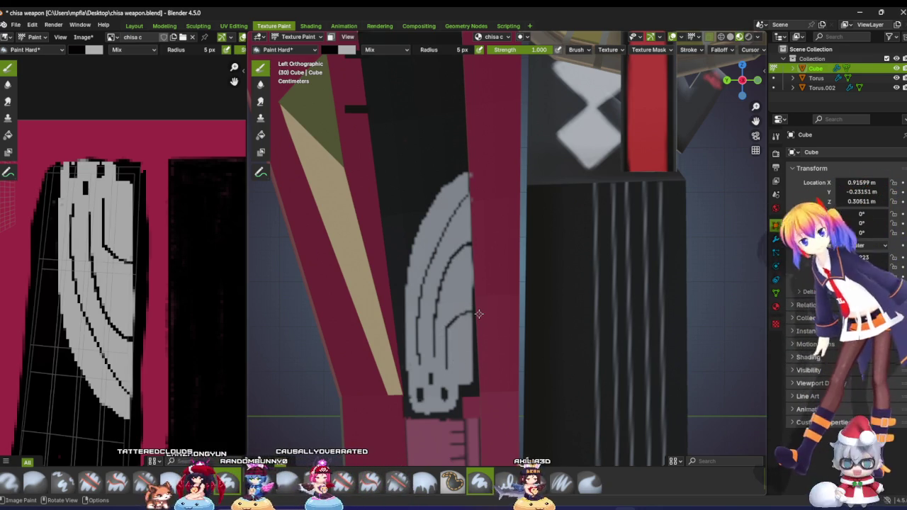
Step: Orbit the model and zoom the Image Editor in on the decal's top edge
middle_click_drag(507, 321, 537, 313)
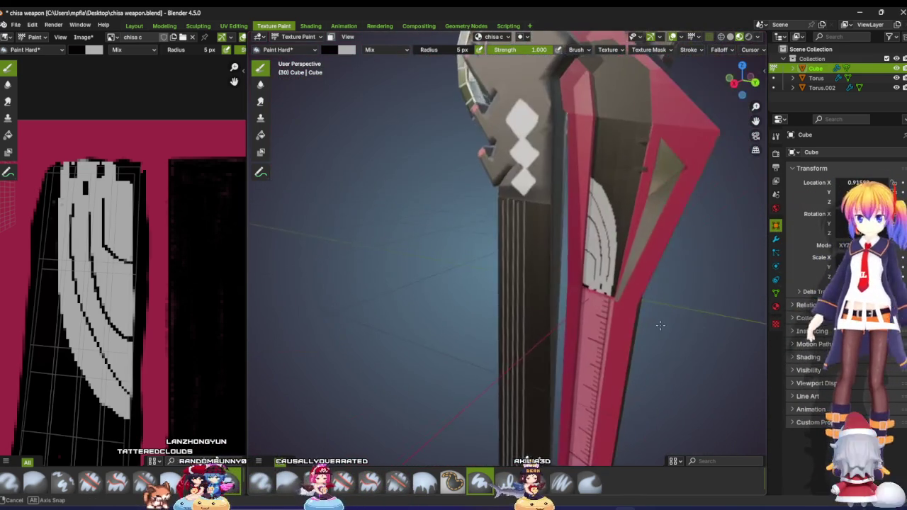
scroll(537, 313, "down", 1)
scroll(536, 313, "down", 2)
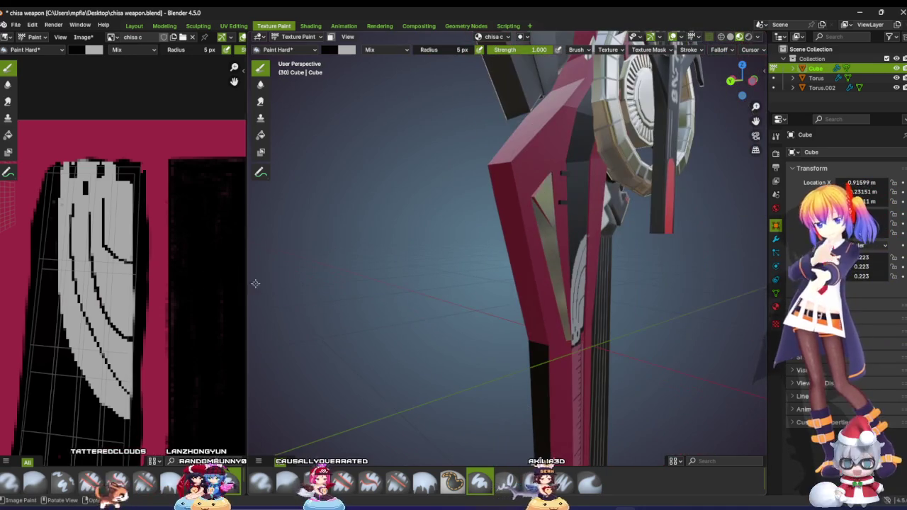
scroll(144, 263, "down", 2)
scroll(144, 263, "down", 2)
scroll(144, 264, "up", 3)
scroll(480, 314, "up", 4)
mouse_move(480, 314)
middle_mouse_down()
mouse_move(426, 307)
mouse_move(451, 318)
mouse_move(539, 309)
middle_mouse_up()
scroll(427, 307, "down", 3)
scroll(549, 308, "up", 2)
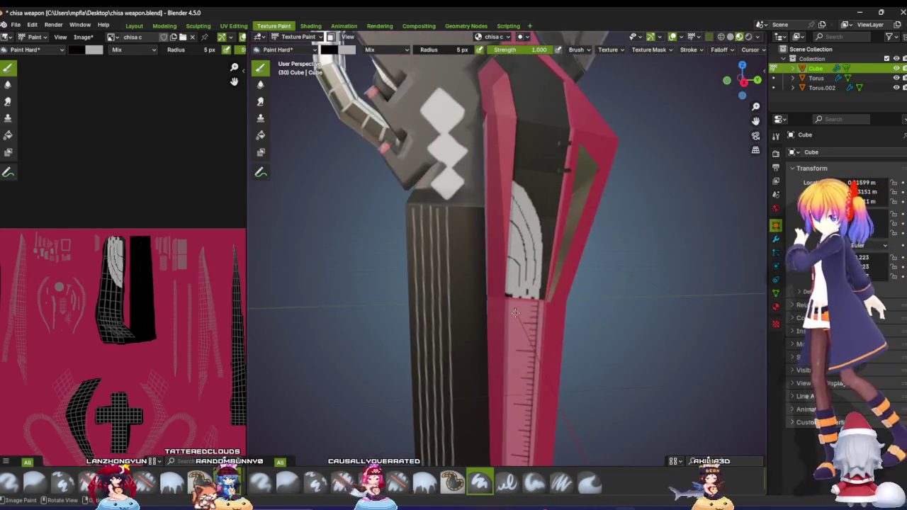
scroll(549, 307, "up", 2)
scroll(549, 307, "up", 2)
scroll(117, 200, "up", 2)
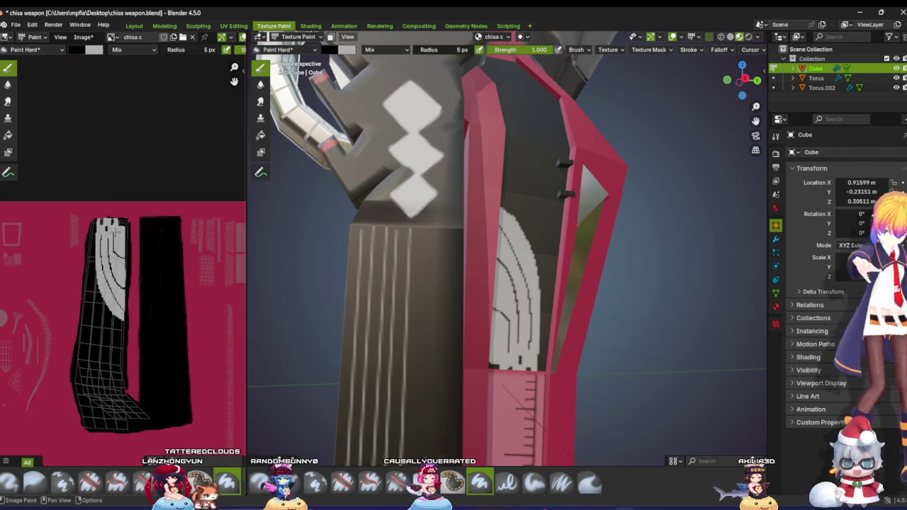
scroll(117, 201, "up", 3)
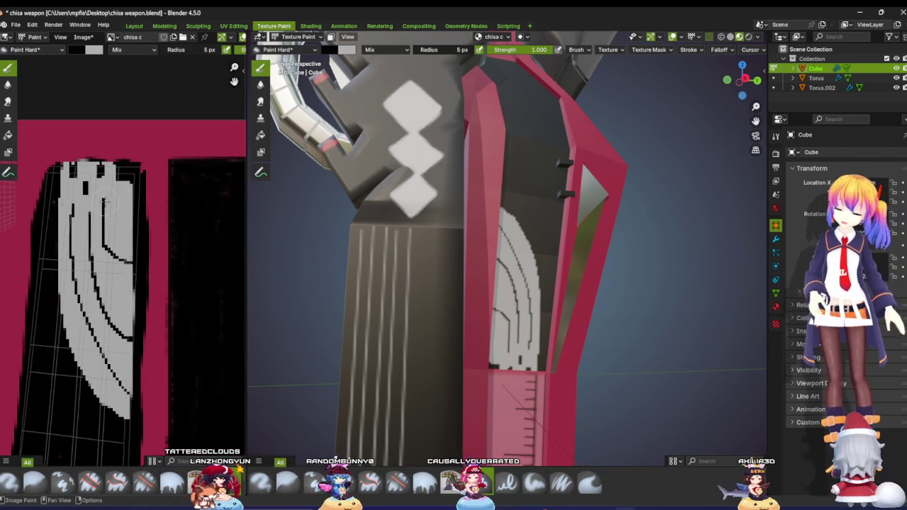
scroll(103, 199, "up", 1)
scroll(96, 191, "up", 1)
scroll(89, 181, "up", 2)
scroll(83, 174, "up", 1)
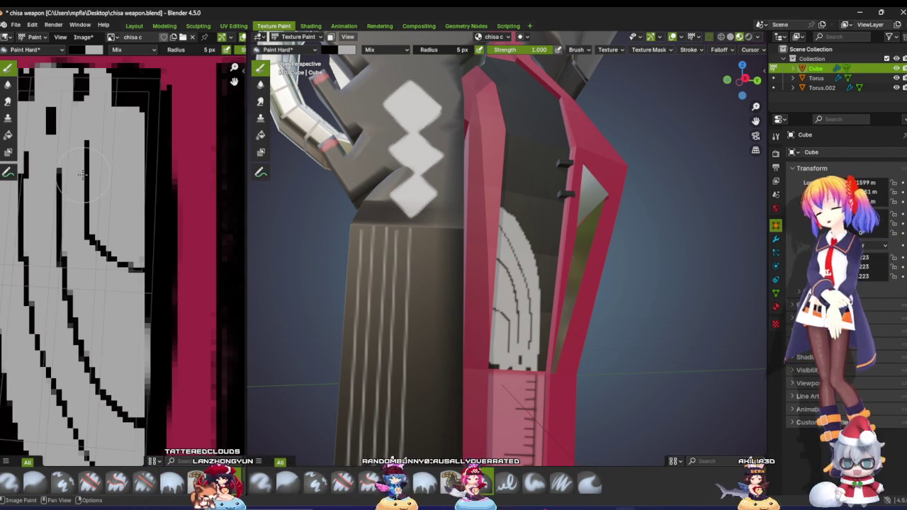
middle_click_drag(93, 184, 113, 239)
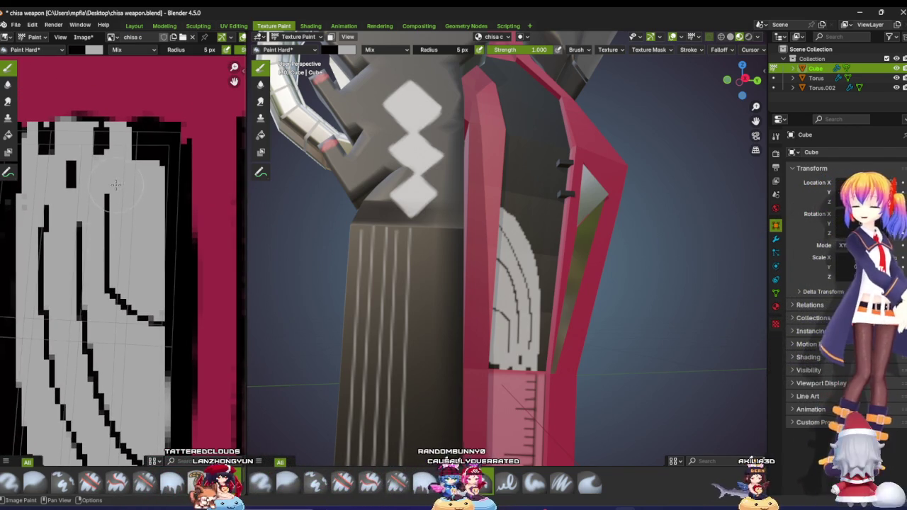
scroll(113, 195, "up", 2)
middle_click_drag(123, 208, 145, 246)
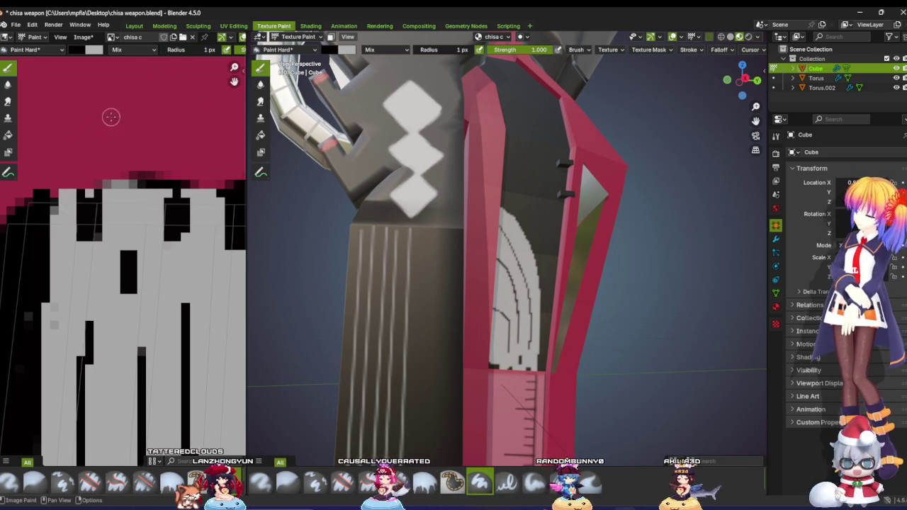
Step: Paint a 1 px black line along the decal top, undoing one stray dark stroke
mouse_move(64, 174)
left_mouse_down()
mouse_move(167, 181)
mouse_move(51, 174)
left_mouse_up()
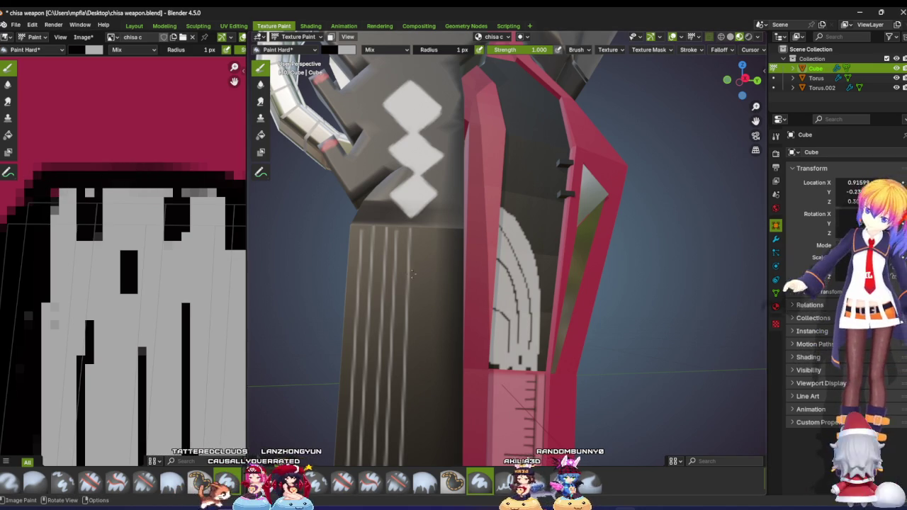
middle_click_drag(439, 284, 474, 275)
scroll(474, 275, "down", 3)
scroll(474, 275, "up", 3)
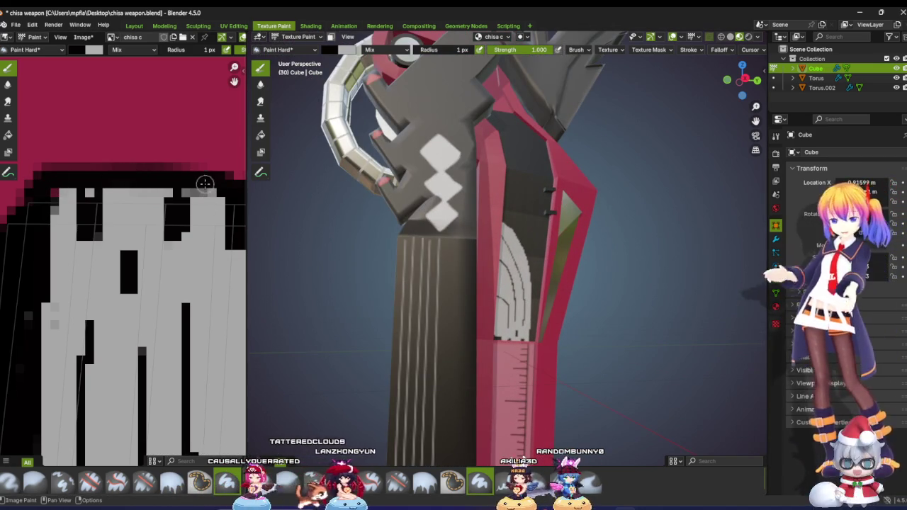
left_click_drag(196, 155, 106, 145)
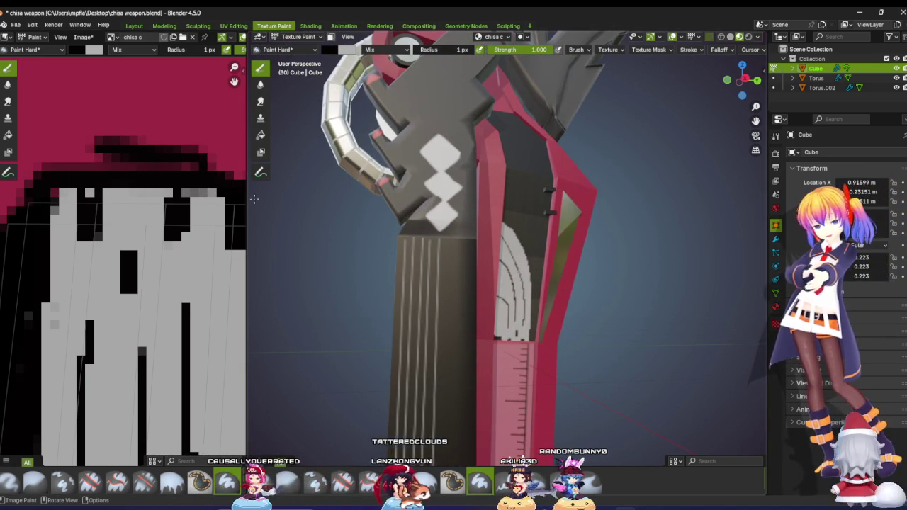
key("ctrl+z")
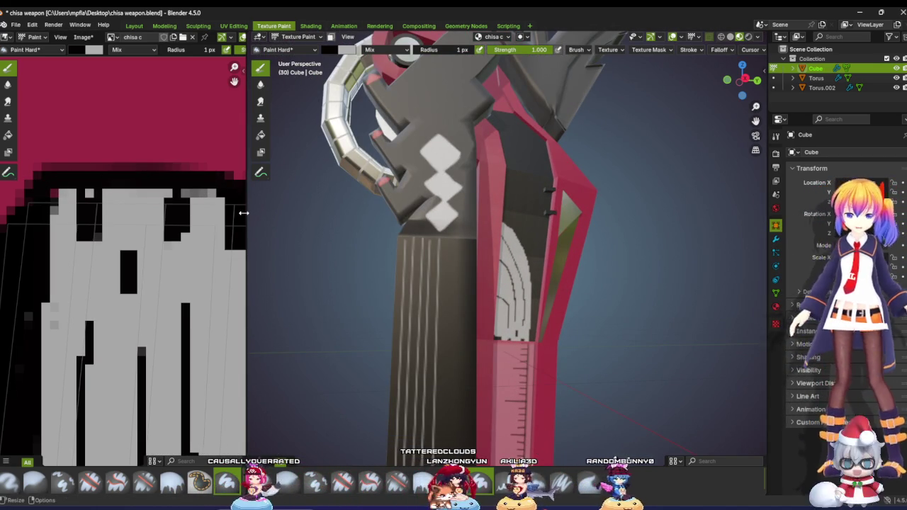
mouse_move(259, 208)
middle_mouse_down()
mouse_move(303, 282)
mouse_move(589, 249)
mouse_move(643, 262)
middle_mouse_up()
scroll(589, 249, "down", 3)
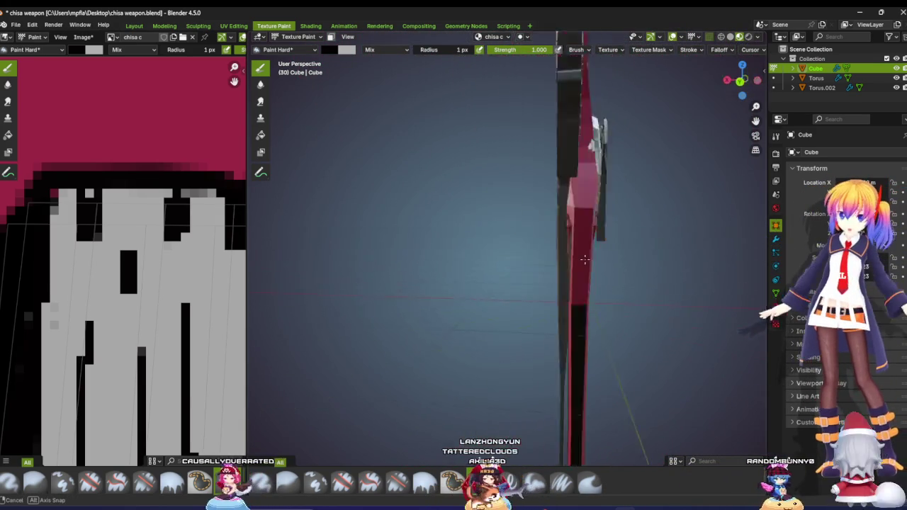
scroll(642, 261, "up", 1)
scroll(635, 261, "up", 2)
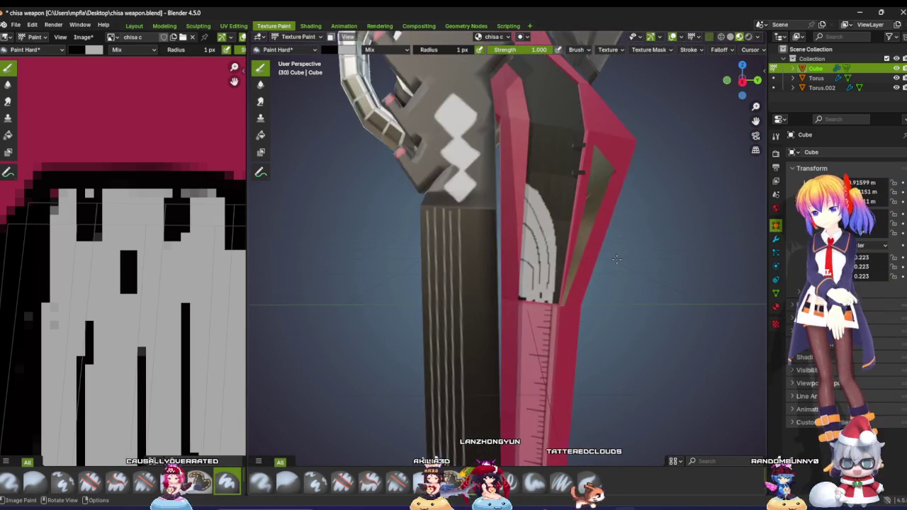
scroll(624, 261, "up", 2)
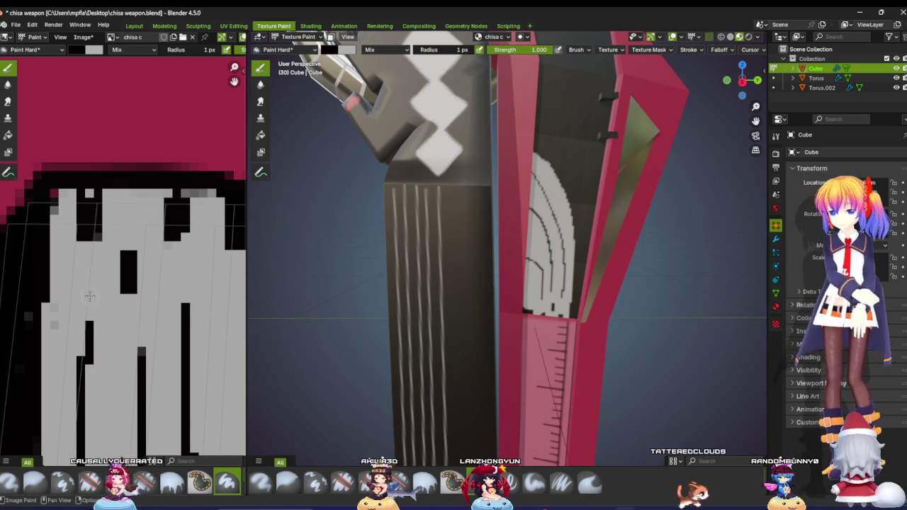
scroll(112, 244, "down", 3)
scroll(111, 245, "down", 3)
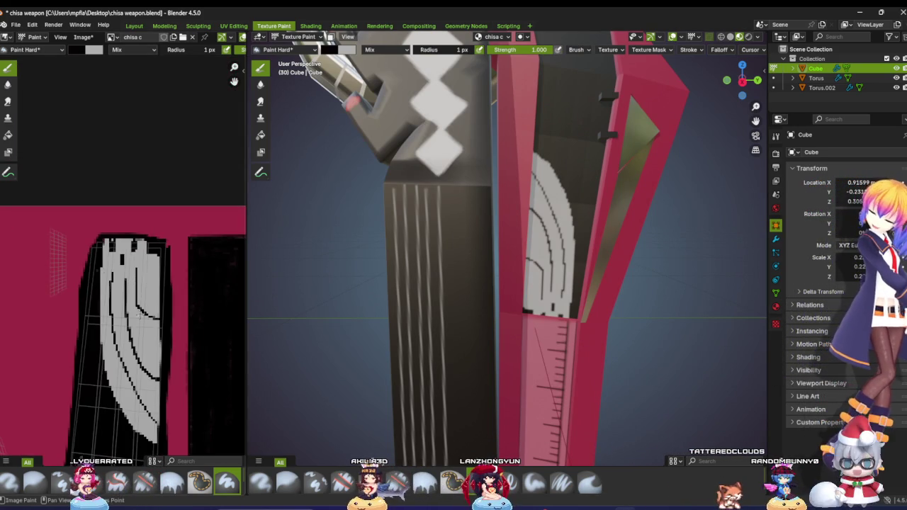
Step: Undo the ghost-face decal strokes and lighten the paint colour to light grey
middle_click_drag(139, 317, 140, 221)
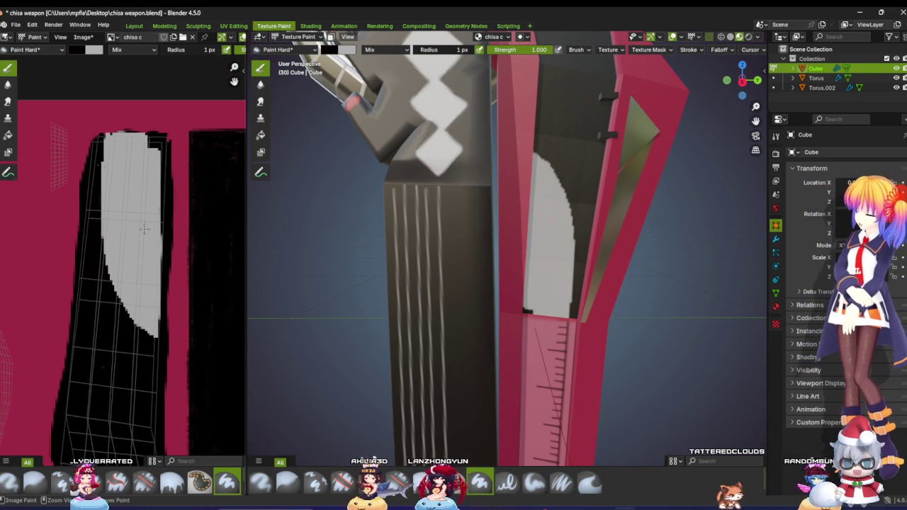
key("ctrl+z")
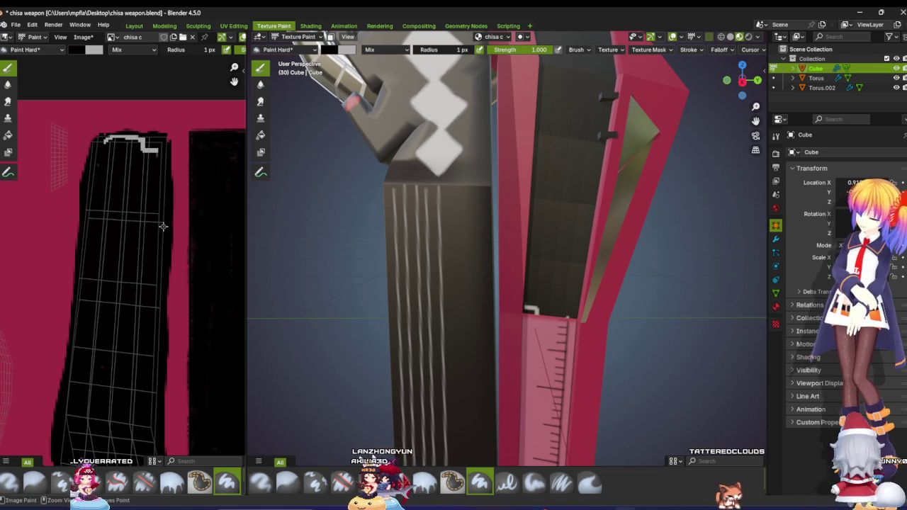
left_click(84, 53)
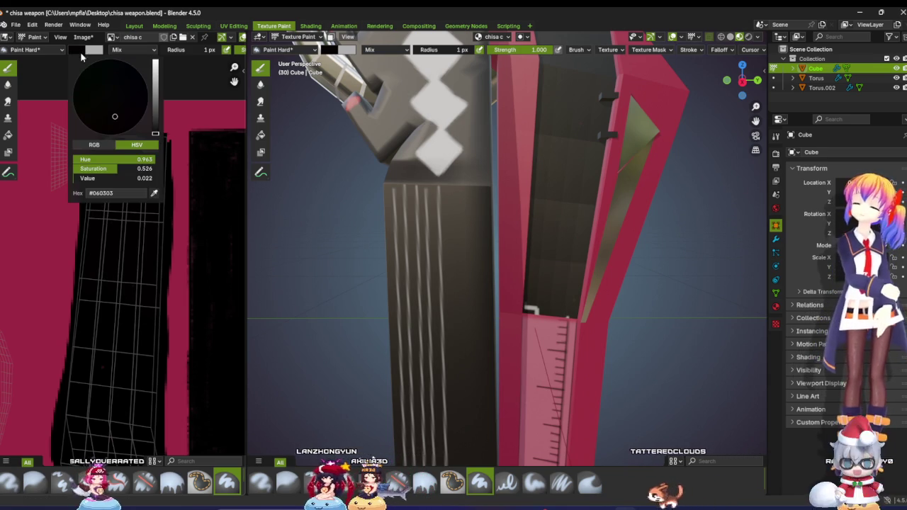
mouse_move(147, 150)
left_mouse_down()
mouse_move(157, 154)
mouse_move(148, 147)
left_mouse_up()
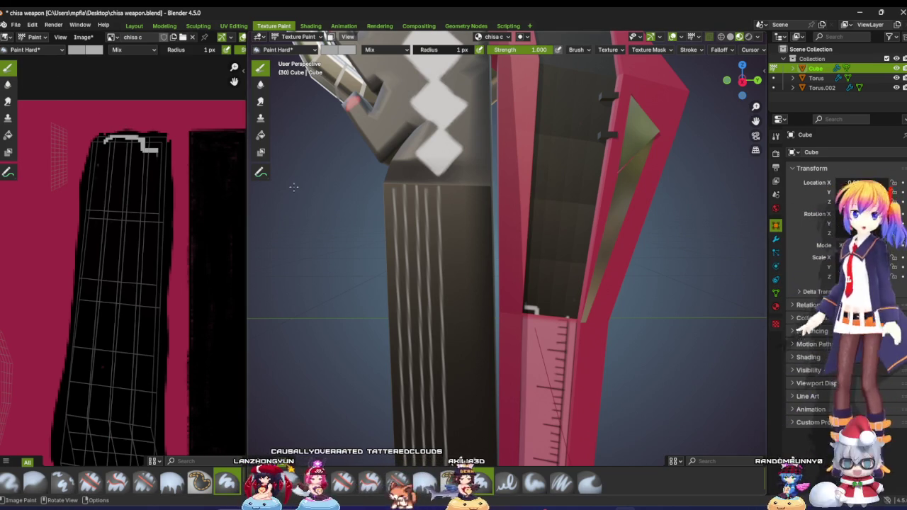
Step: Paint a light grey band on the handle top, redo a bad stroke, and curve grey down the strip
scroll(293, 187, "up", 2)
scroll(293, 186, "up", 2)
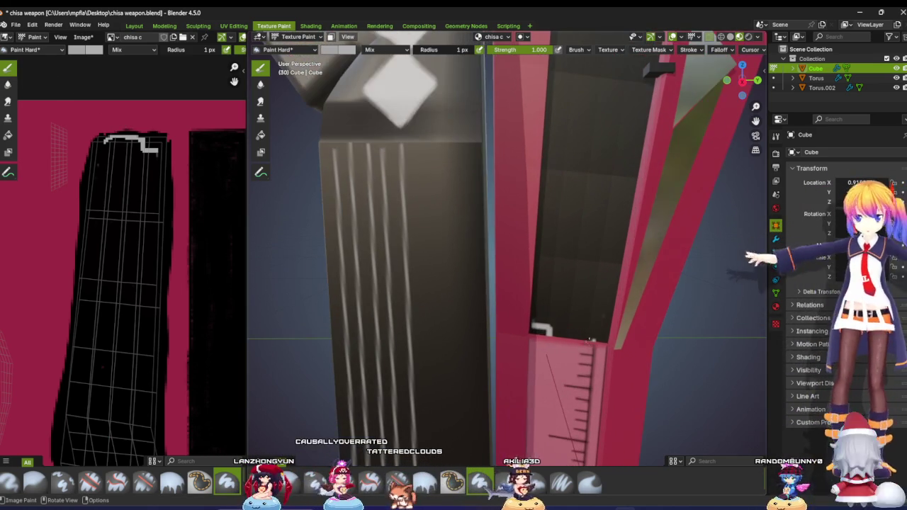
mouse_move(610, 335)
middle_mouse_down()
mouse_move(539, 328)
mouse_move(535, 345)
middle_mouse_up()
scroll(531, 327, "up", 3)
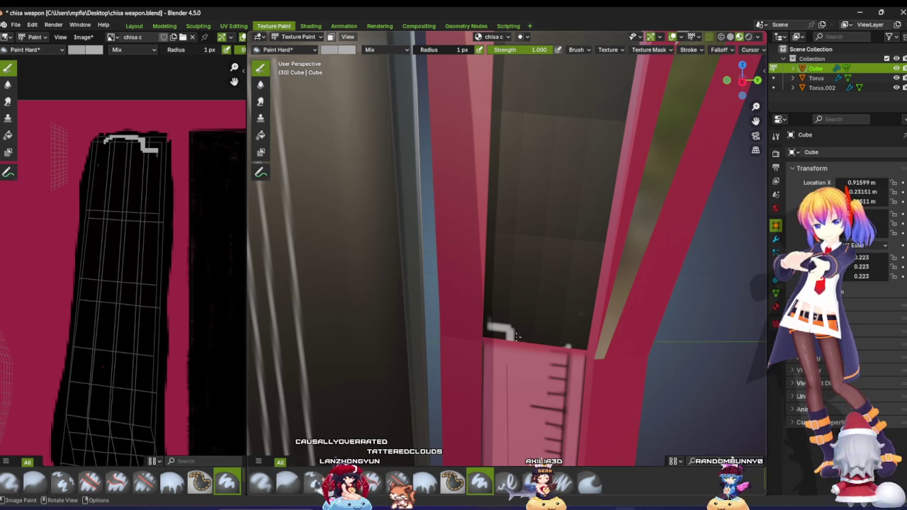
left_click_drag(528, 330, 536, 330)
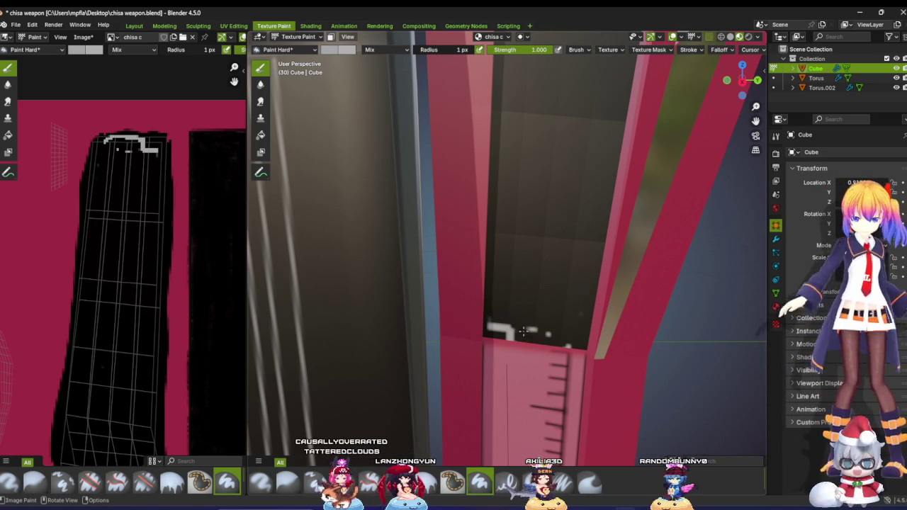
key("ctrl+z")
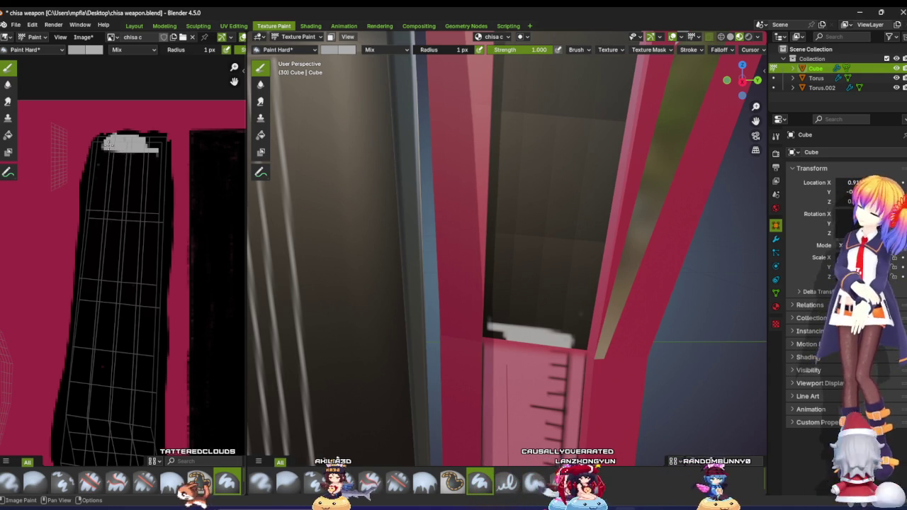
mouse_move(99, 196)
left_mouse_down()
mouse_move(150, 396)
mouse_move(162, 403)
left_mouse_up()
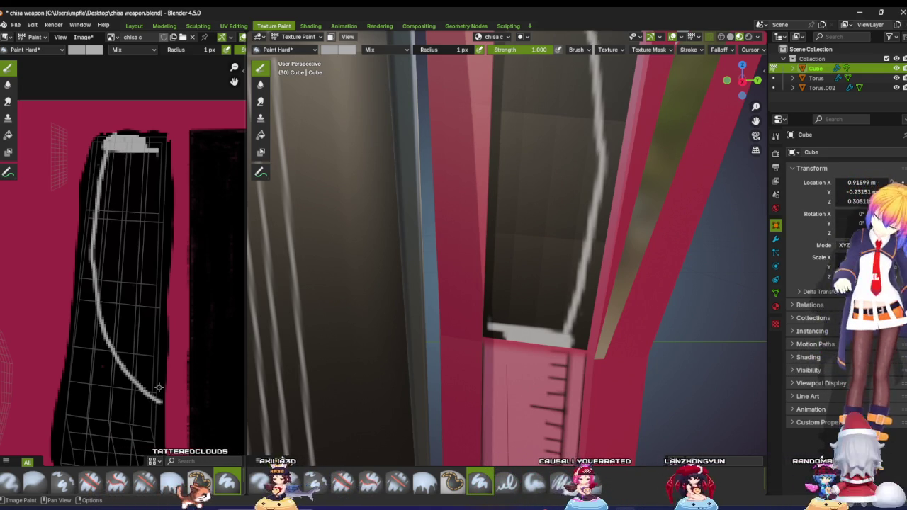
Step: Fill the interior of the grey outline on the handle strip solid grey
mouse_move(283, 380)
middle_mouse_down()
mouse_move(451, 362)
mouse_move(467, 341)
middle_mouse_up()
scroll(451, 362, "down", 5)
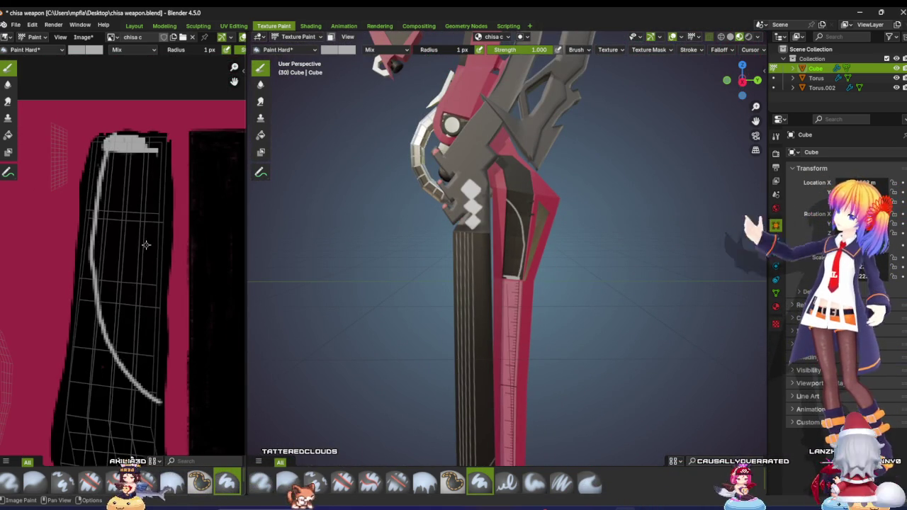
scroll(162, 300, "up", 1)
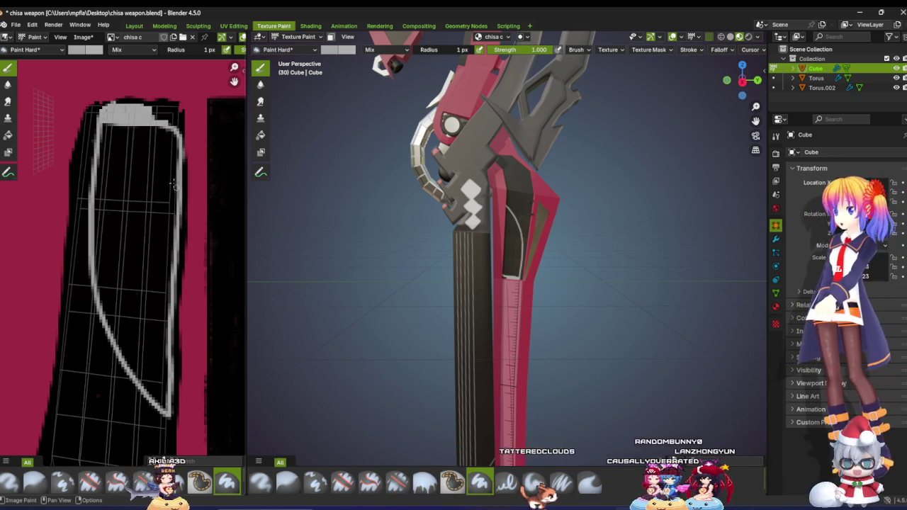
mouse_move(105, 170)
left_mouse_down()
mouse_move(105, 126)
mouse_move(131, 196)
mouse_move(171, 156)
mouse_move(135, 126)
left_mouse_up()
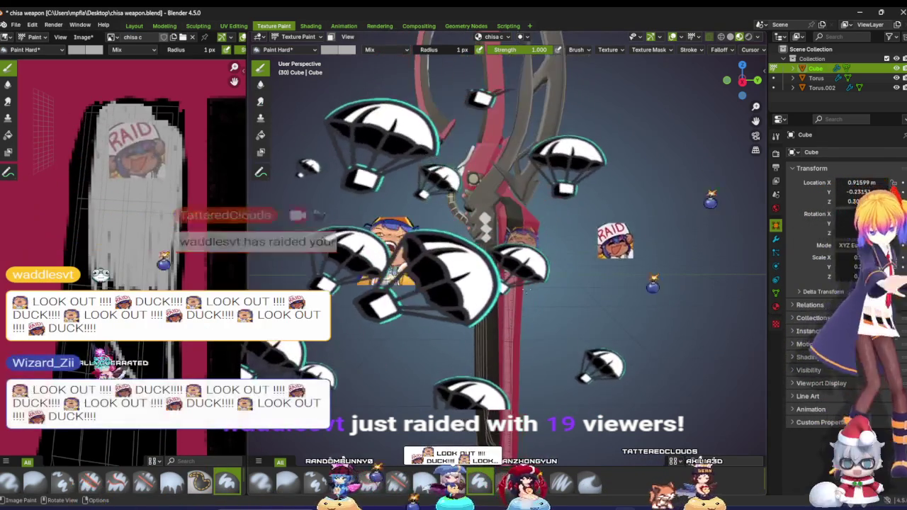
middle_click_drag(478, 345, 510, 323)
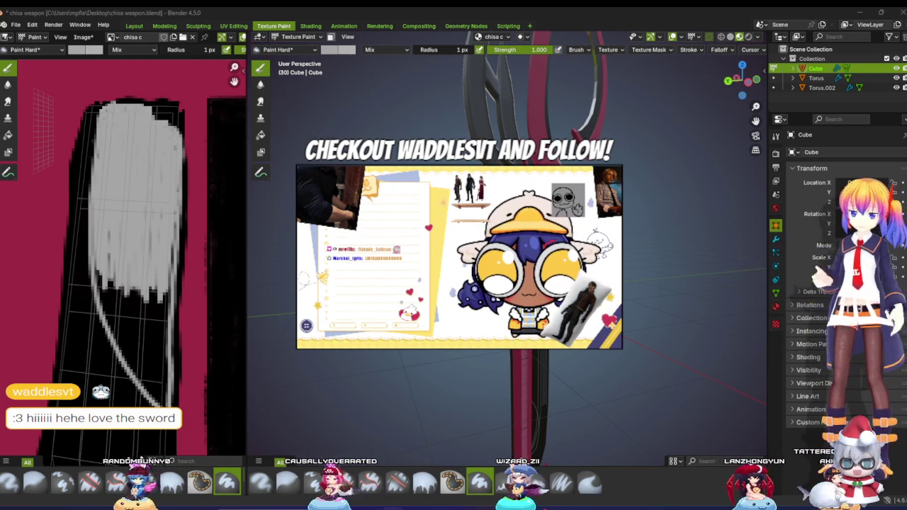
mouse_move(681, 213)
middle_mouse_down()
mouse_move(702, 220)
mouse_move(691, 220)
middle_mouse_up()
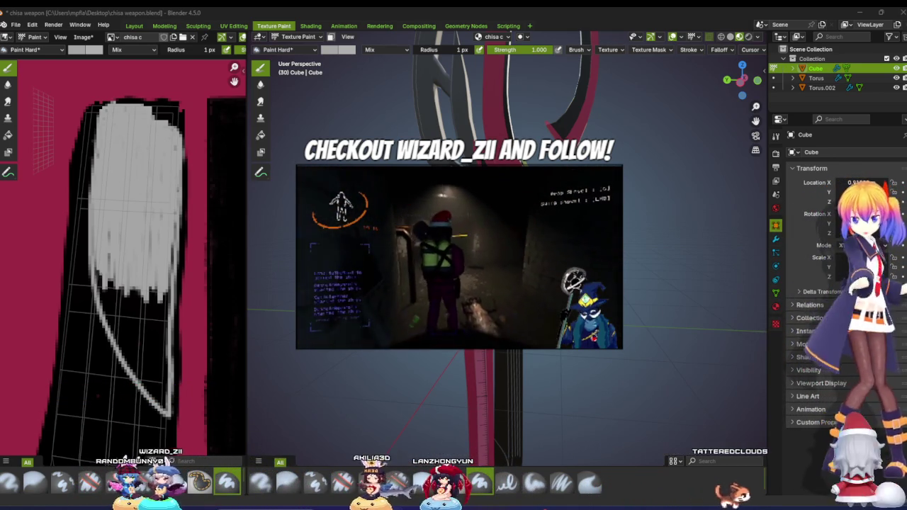
scroll(507, 263, "down", 5)
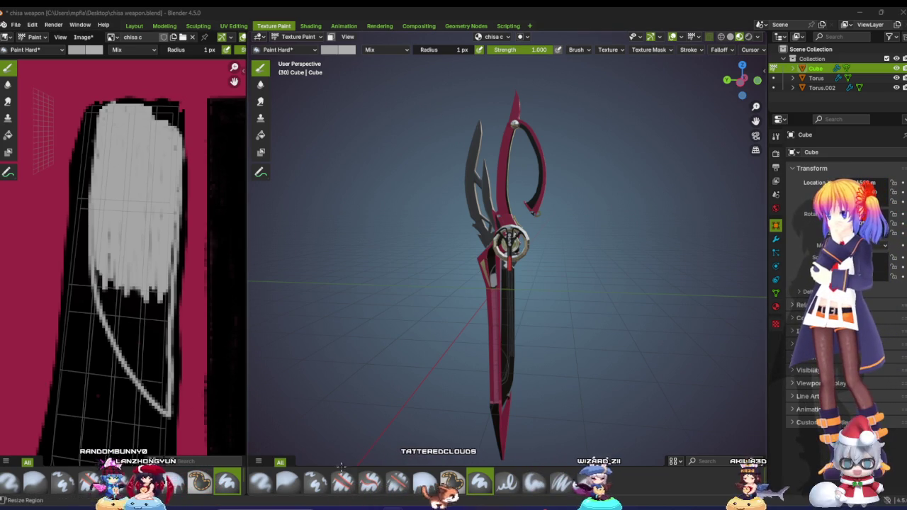
scroll(131, 321, "down", 3)
scroll(131, 321, "up", 2)
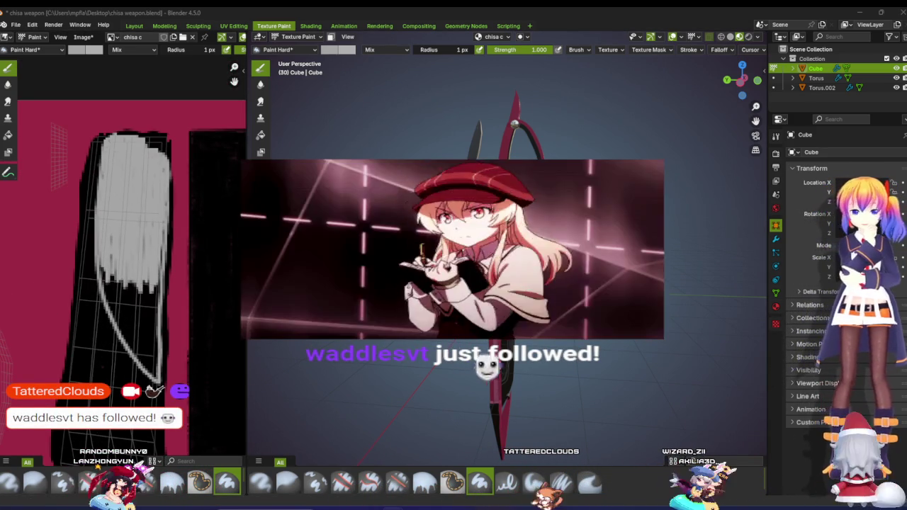
scroll(149, 329, "up", 2)
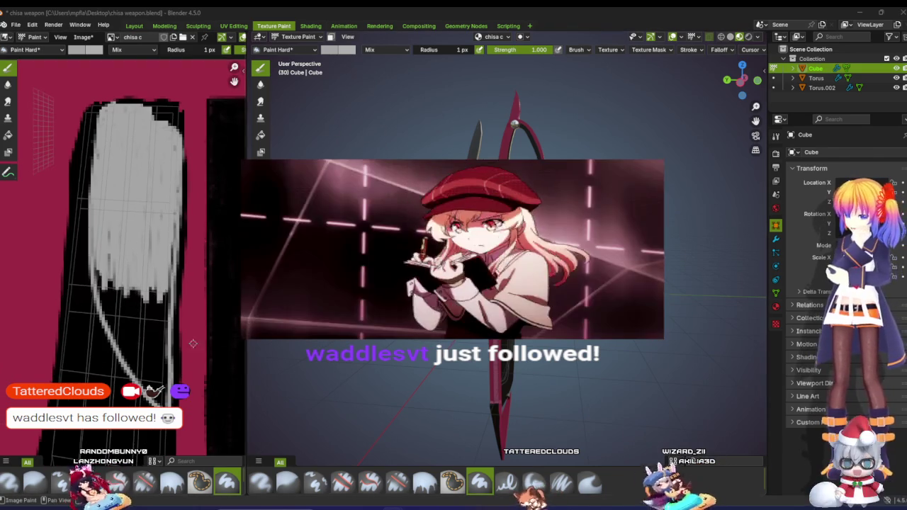
mouse_move(453, 248)
middle_mouse_down()
mouse_move(511, 269)
mouse_move(463, 320)
middle_mouse_up()
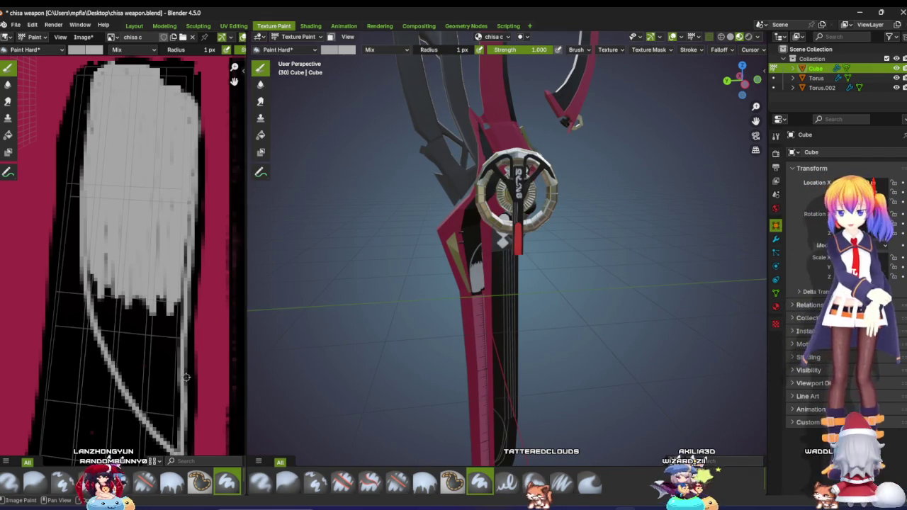
scroll(186, 377, "down", 1)
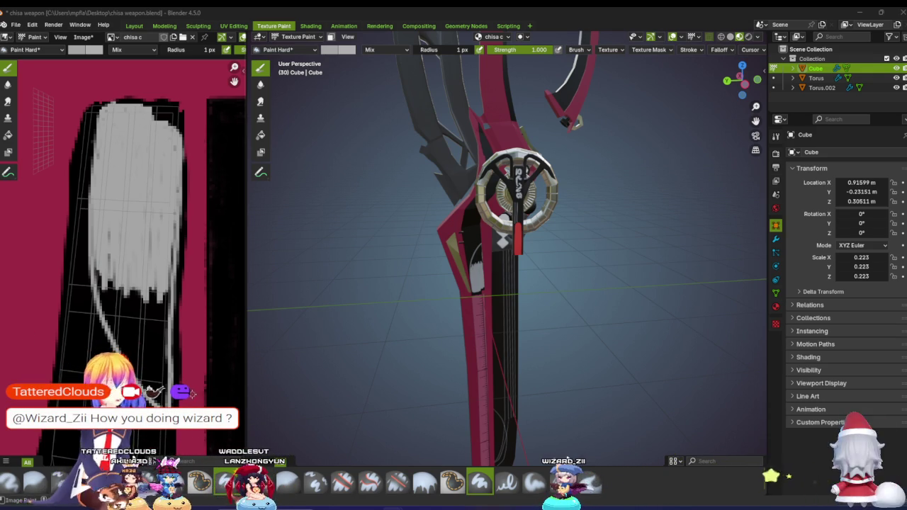
scroll(134, 292, "left", 5)
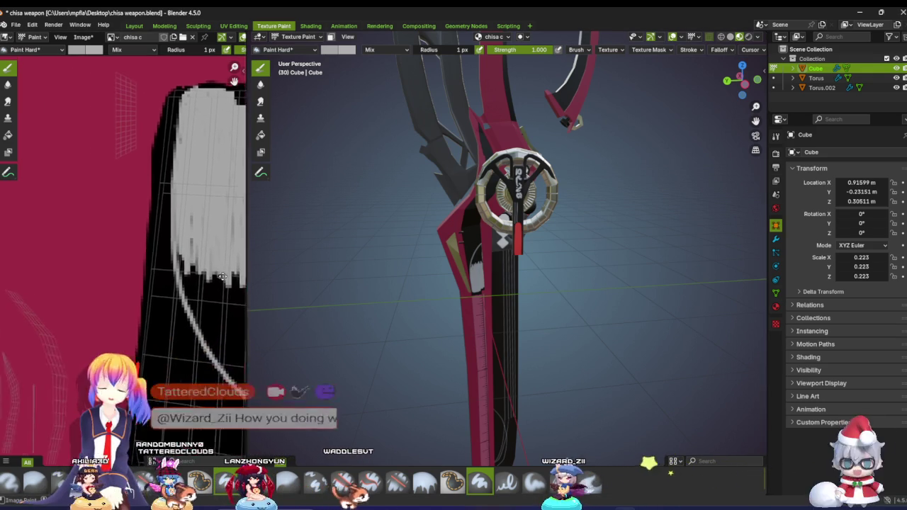
scroll(21, 289, "up", 2)
scroll(21, 289, "down", 2)
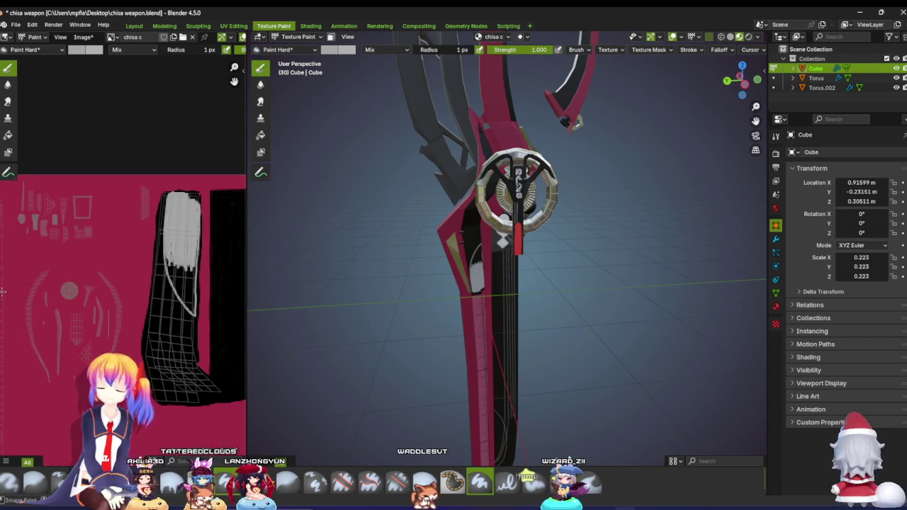
scroll(426, 319, "down", 3)
mouse_move(425, 318)
middle_mouse_down()
mouse_move(436, 332)
mouse_move(431, 283)
middle_mouse_up()
scroll(435, 332, "up", 5)
scroll(436, 332, "down", 2)
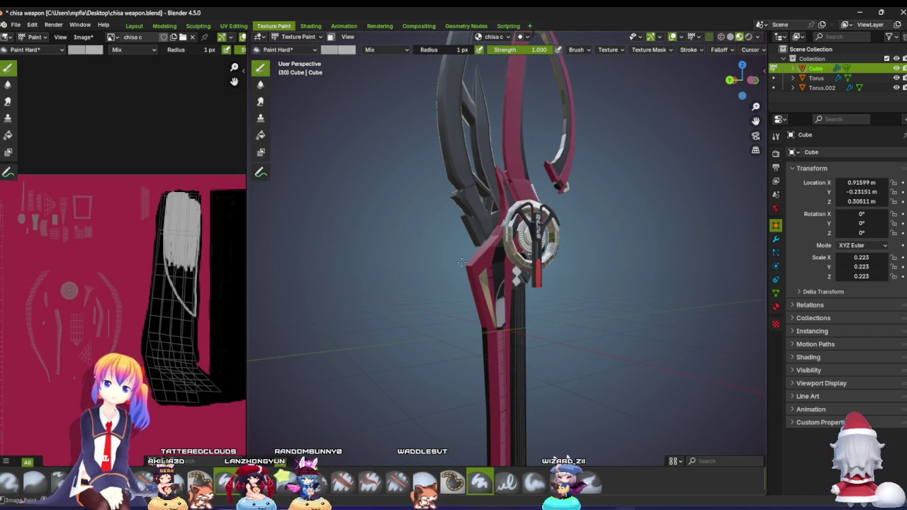
left_click(730, 41)
scroll(496, 284, "up", 3)
mouse_move(497, 284)
middle_mouse_down()
mouse_move(514, 298)
mouse_move(496, 284)
middle_mouse_up()
scroll(496, 283, "down", 3)
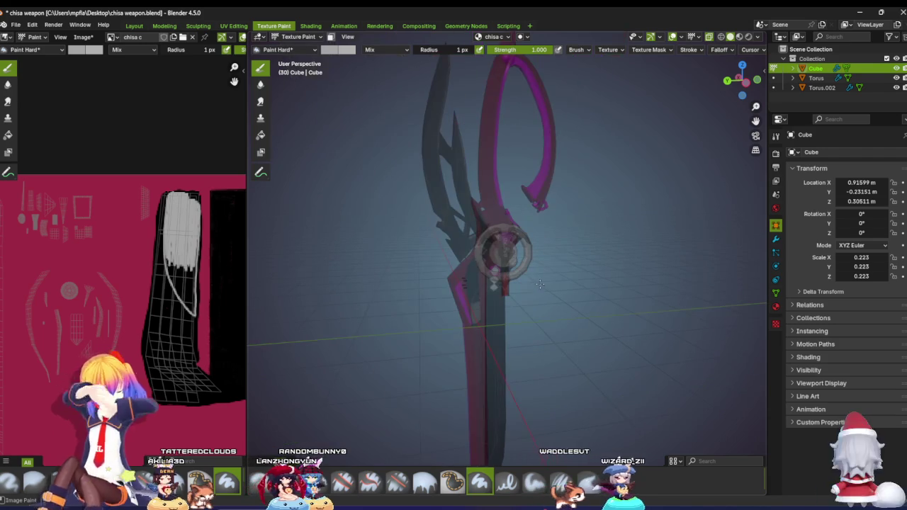
left_click(709, 38)
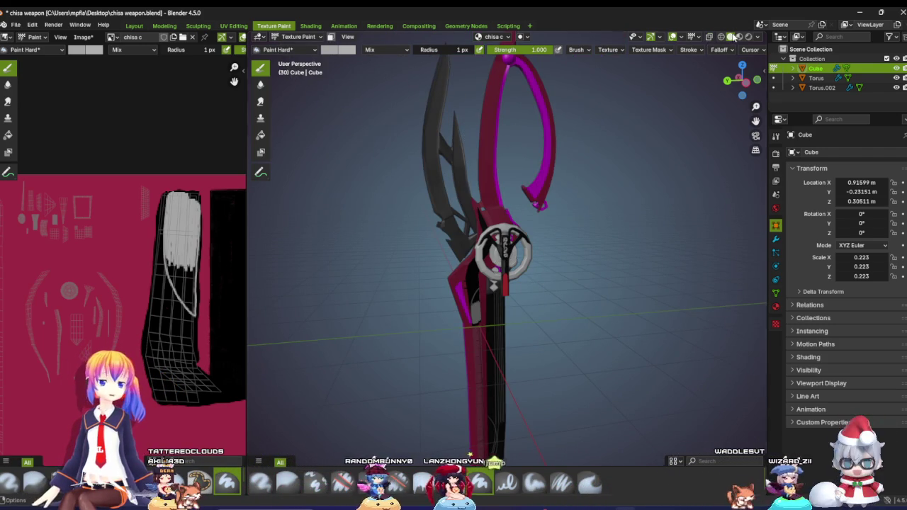
key("z")
scroll(429, 166, "up", 2)
scroll(429, 166, "up", 1)
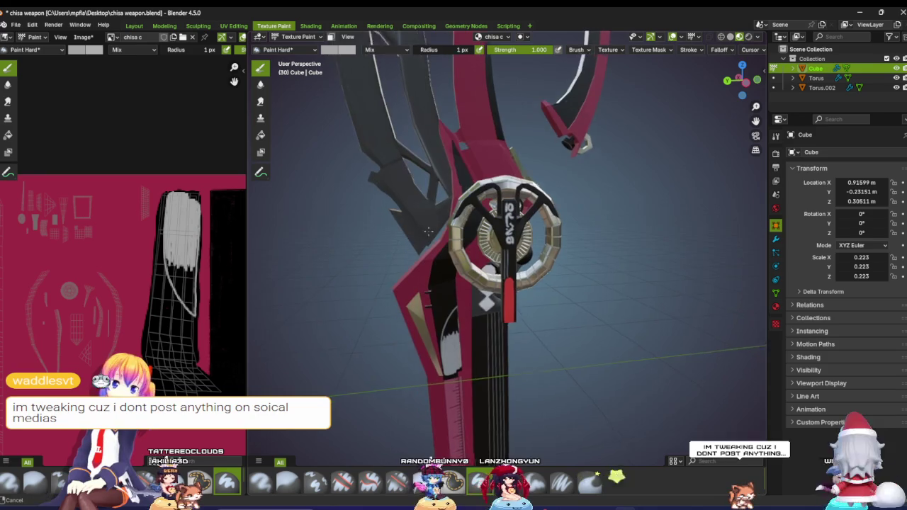
scroll(429, 166, "up", 1)
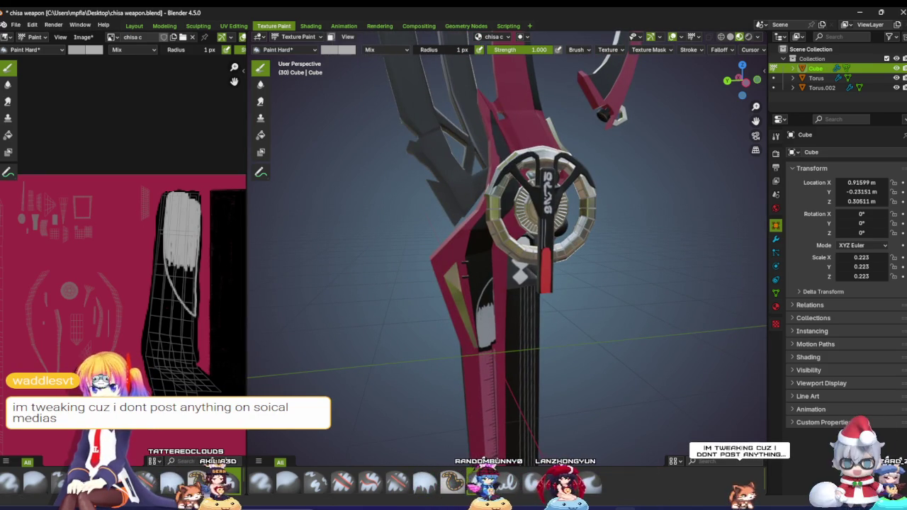
scroll(146, 275, "up", 1)
scroll(146, 274, "up", 1)
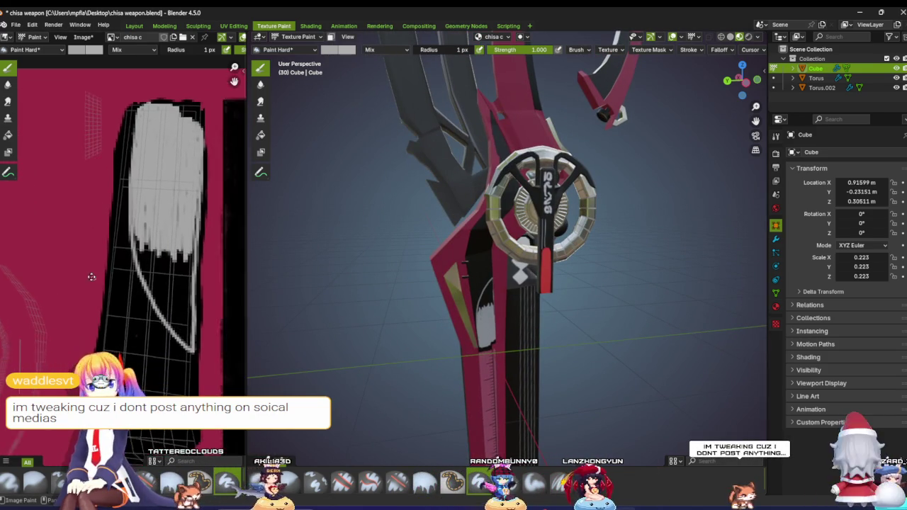
scroll(146, 274, "up", 1)
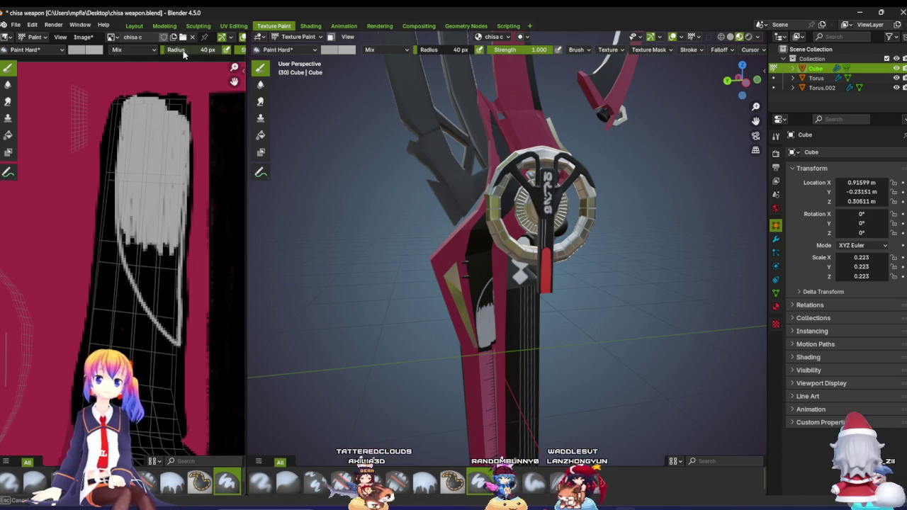
left_click_drag(178, 54, 142, 54)
Step: Paint thin grey strands with the 1 px brush to fill and smooth the handle decal
mouse_move(141, 234)
left_mouse_down()
mouse_move(130, 232)
mouse_move(167, 287)
mouse_move(155, 298)
left_mouse_up()
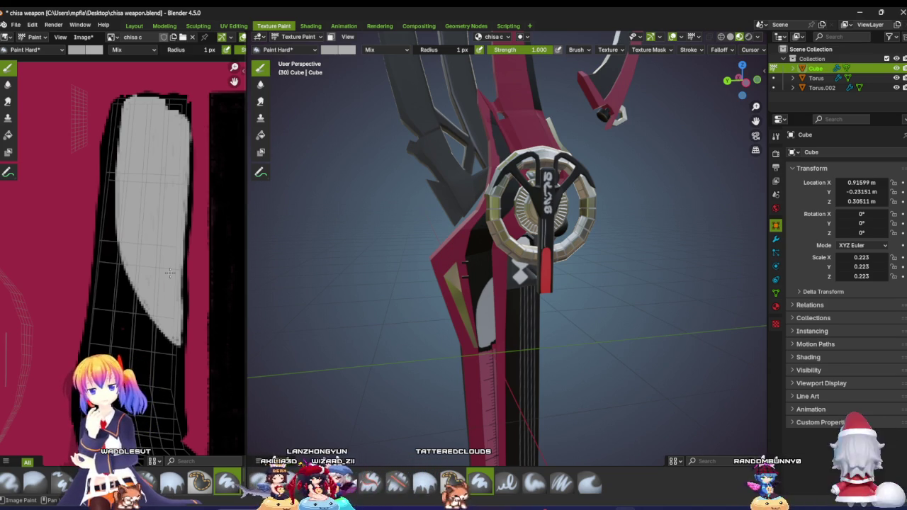
Step: Set the brush to black, then eyedrop the decal's light grey from the texture as the paint colour
left_click(83, 49)
left_click_drag(155, 67, 158, 172)
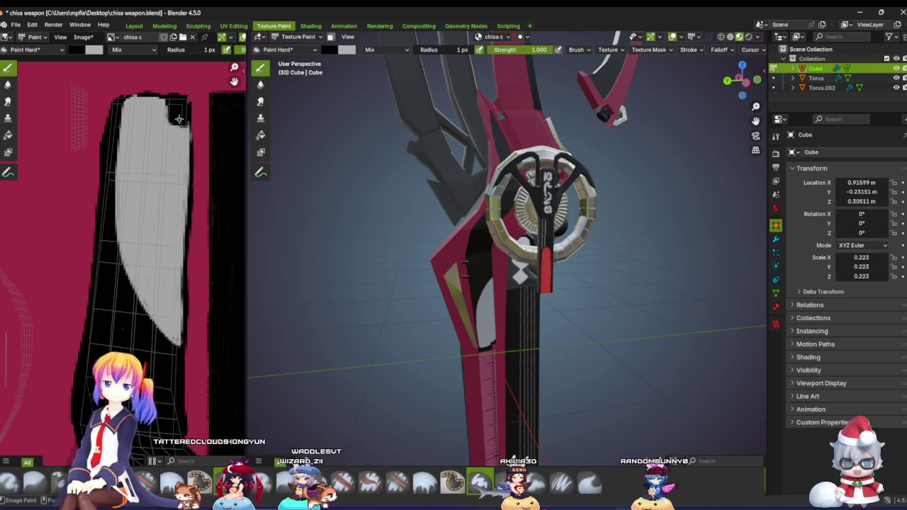
left_click(77, 50)
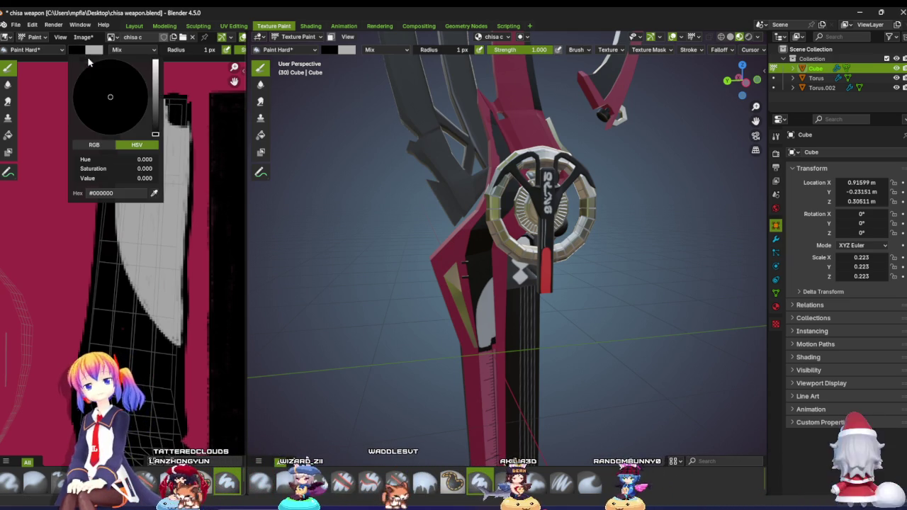
left_click(155, 194)
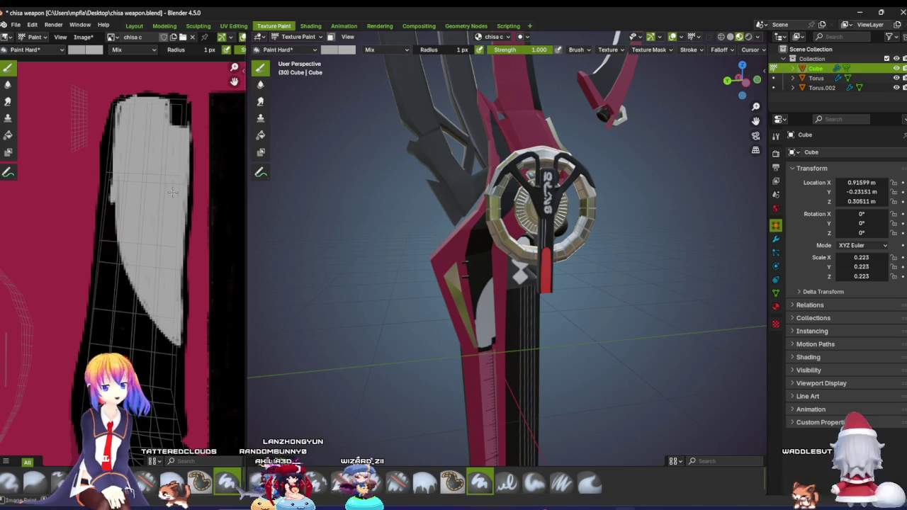
scroll(172, 191, "up", 2)
scroll(166, 205, "down", 3)
scroll(160, 219, "up", 3)
scroll(153, 234, "down", 1)
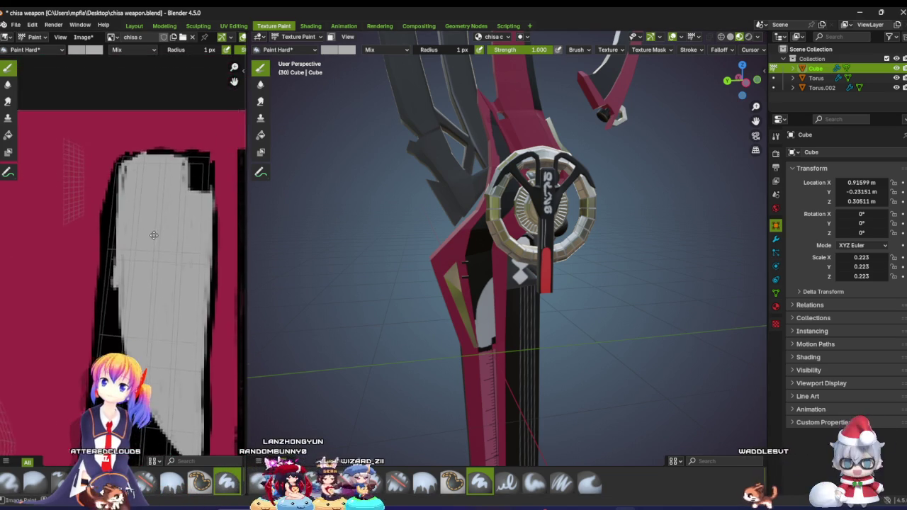
scroll(127, 236, "up", 2)
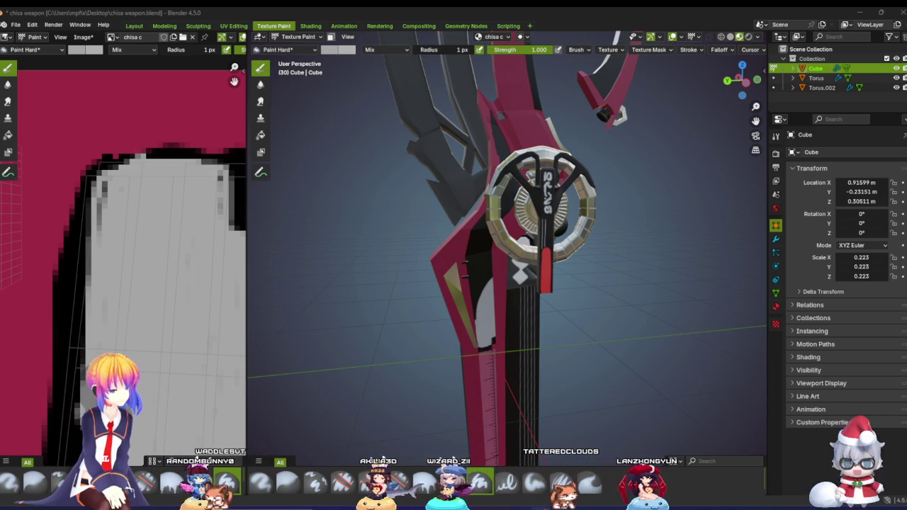
mouse_move(0, 254)
left_mouse_down()
mouse_move(380, 254)
mouse_move(431, 79)
left_mouse_up()
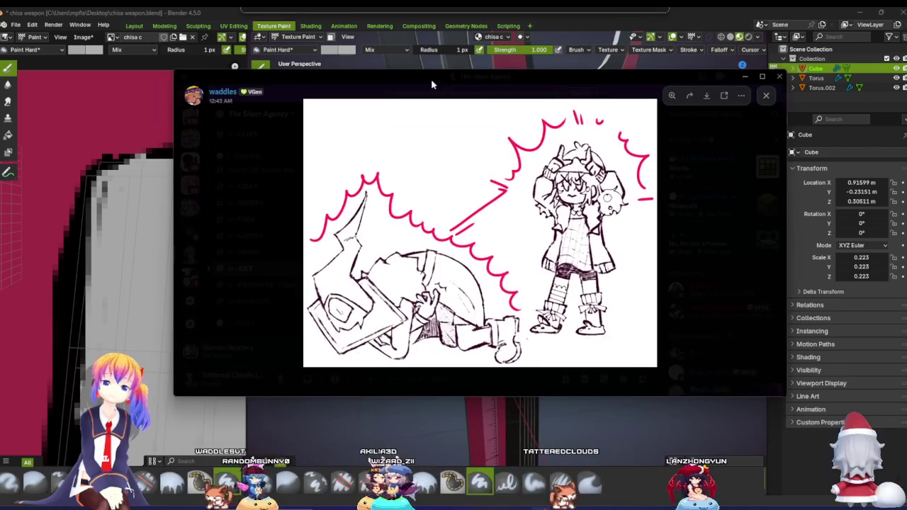
left_click(762, 76)
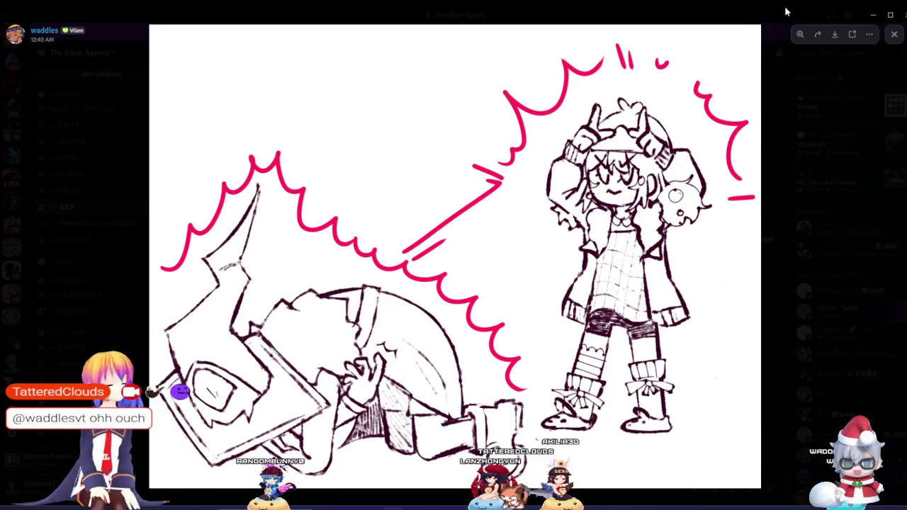
left_click_drag(654, 16, 54, 99)
key("Escape")
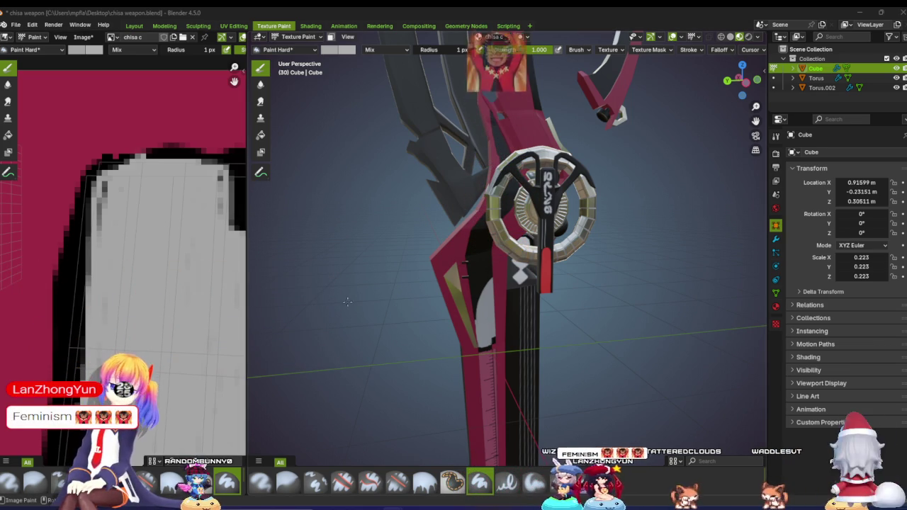
Step: Zoom the image editor and viewport in and out to inspect the pale grey handle decal
scroll(119, 222, "down", 1)
scroll(119, 222, "up", 3)
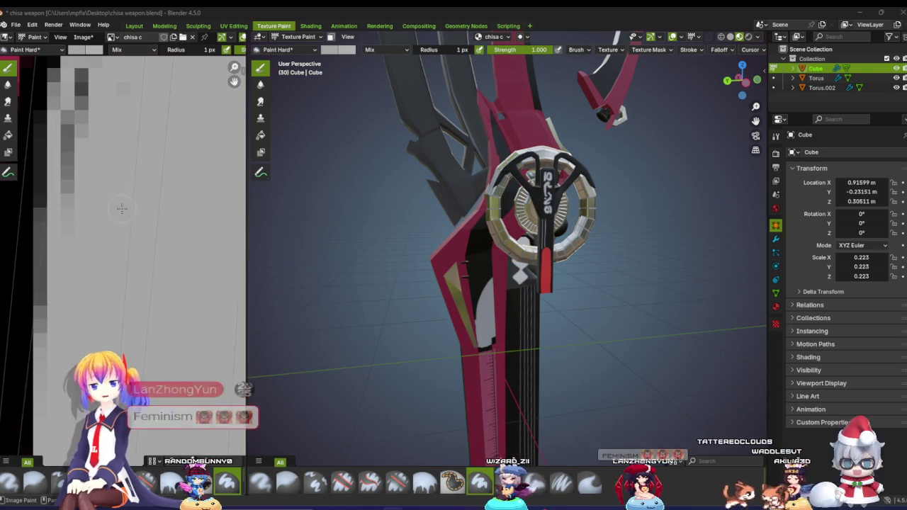
scroll(114, 241, "down", 1)
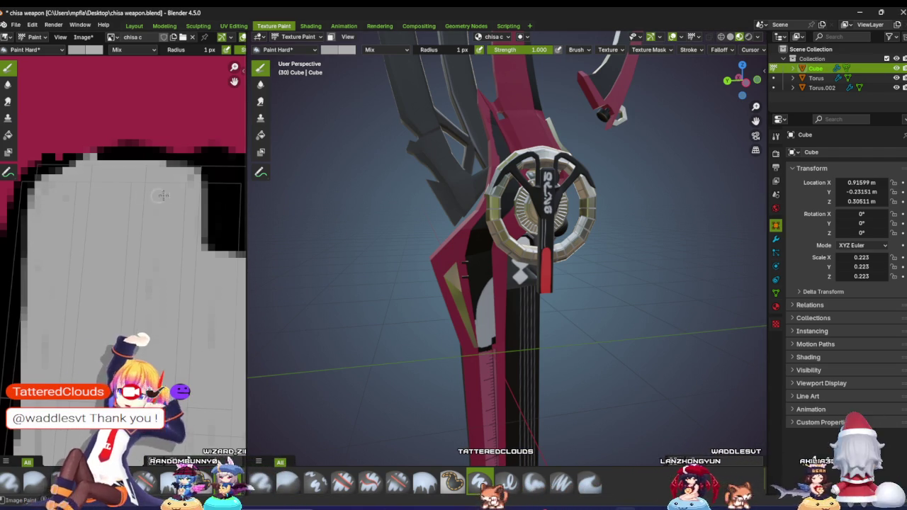
scroll(107, 231, "down", 3)
scroll(107, 231, "down", 1)
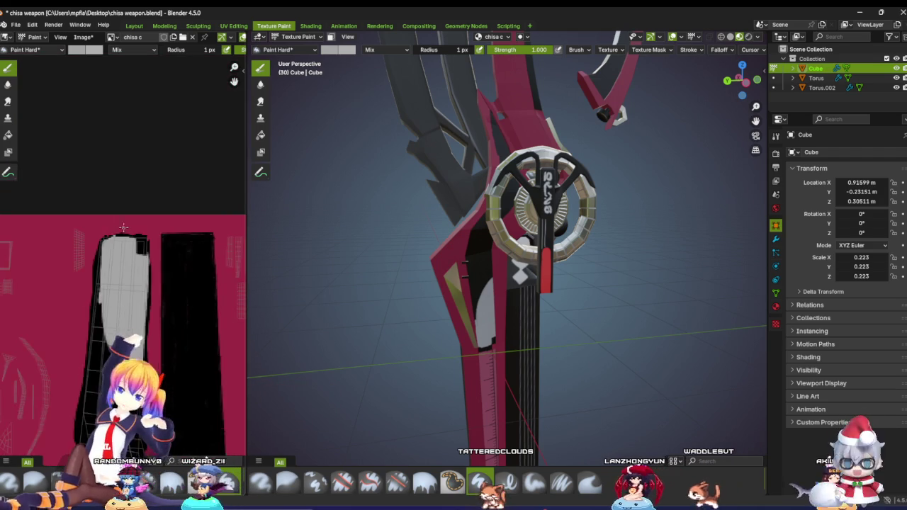
scroll(128, 226, "up", 1)
scroll(156, 221, "up", 2)
scroll(184, 216, "up", 2)
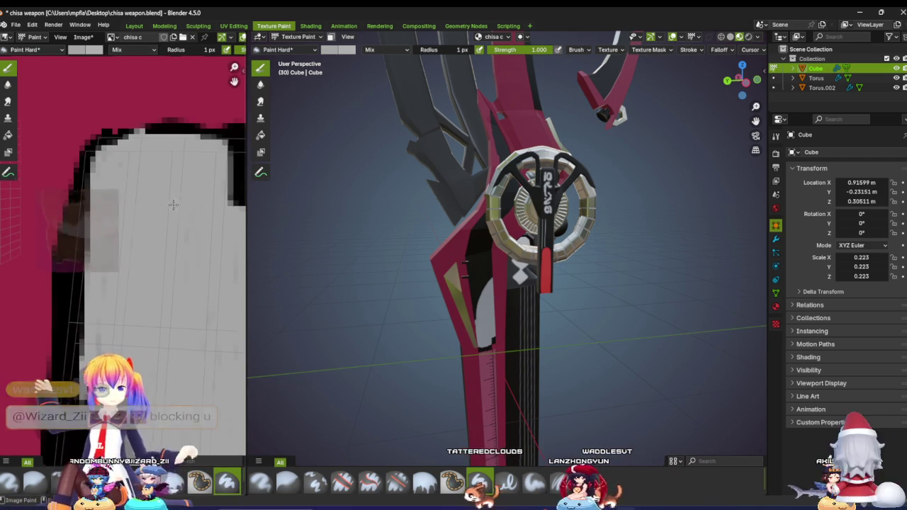
scroll(184, 216, "down", 2)
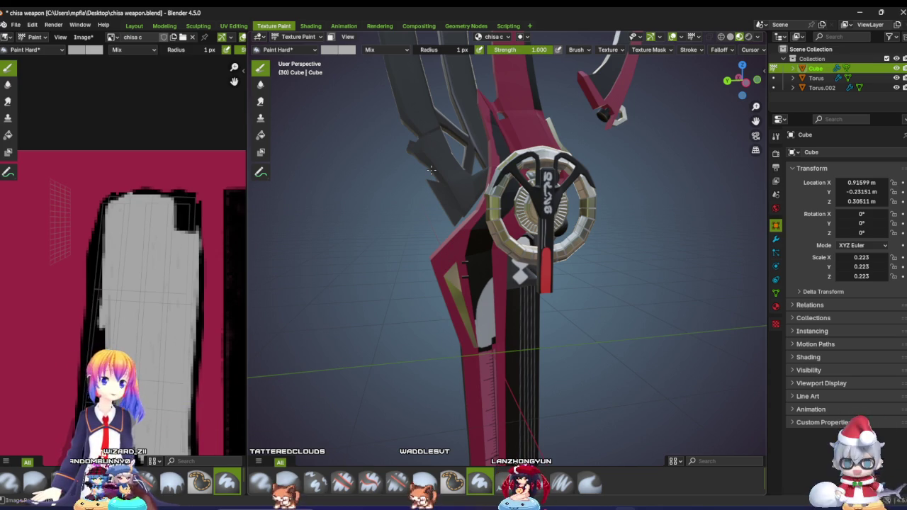
scroll(485, 331, "up", 6)
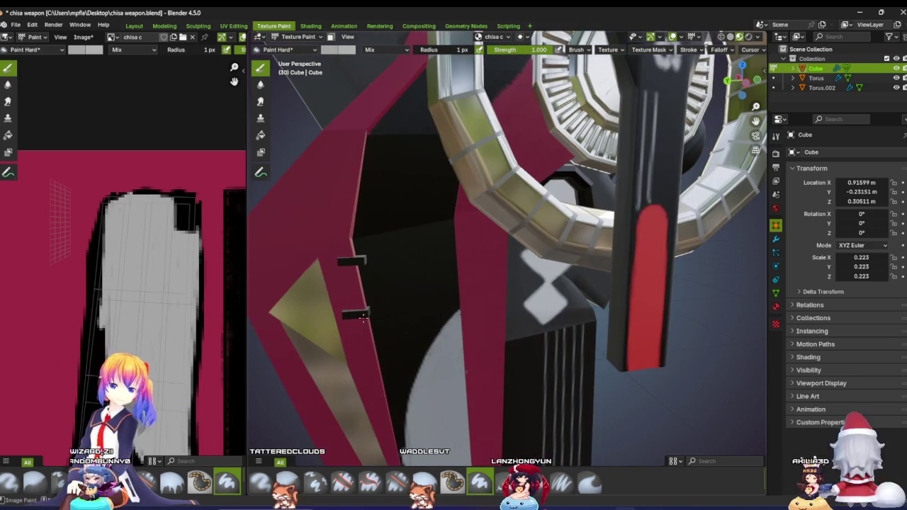
scroll(192, 276, "down", 2)
scroll(165, 251, "down", 2)
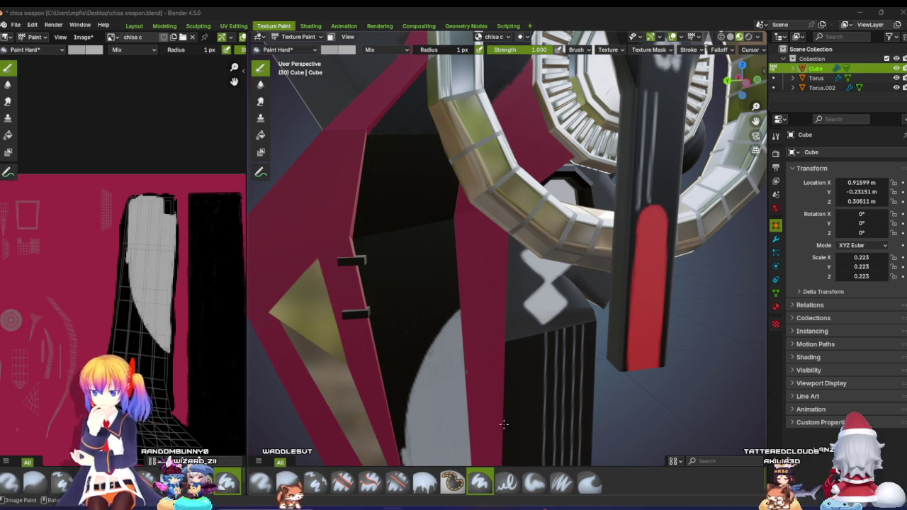
Step: Adjust the zoom, then drag the editor border to give the texture image more width
scroll(503, 424, "down", 6)
scroll(503, 424, "up", 5)
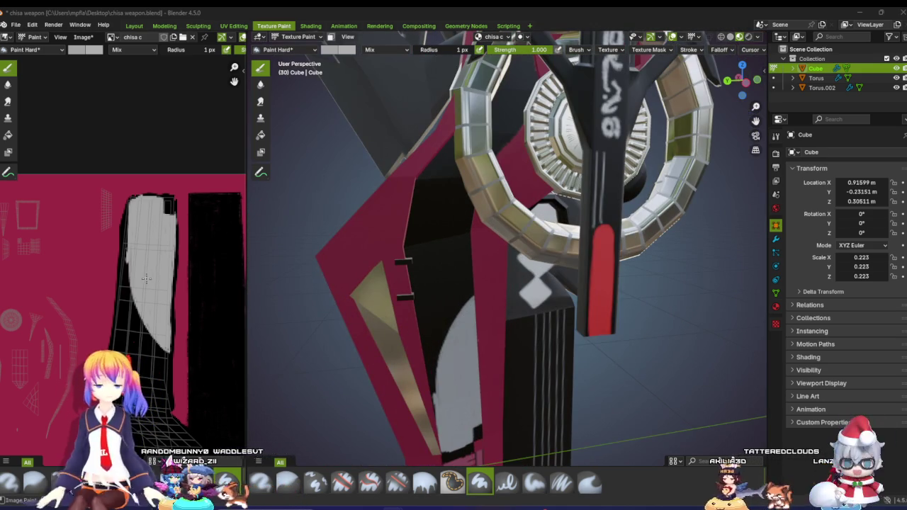
scroll(146, 278, "up", 3)
scroll(205, 275, "up", 2)
scroll(205, 274, "down", 1)
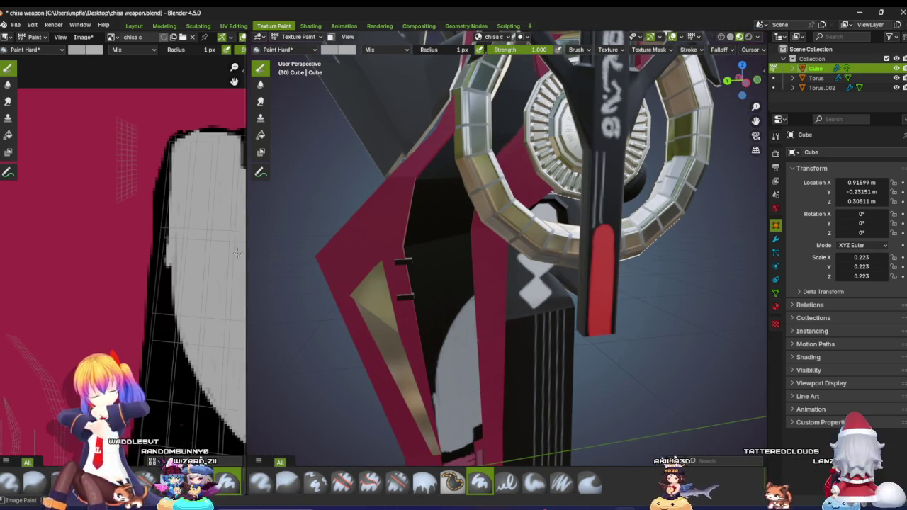
left_click_drag(246, 255, 399, 273)
Step: Zoom in on the widened texture and view the blade straight from its left side
scroll(263, 292, "up", 2)
scroll(263, 292, "up", 1)
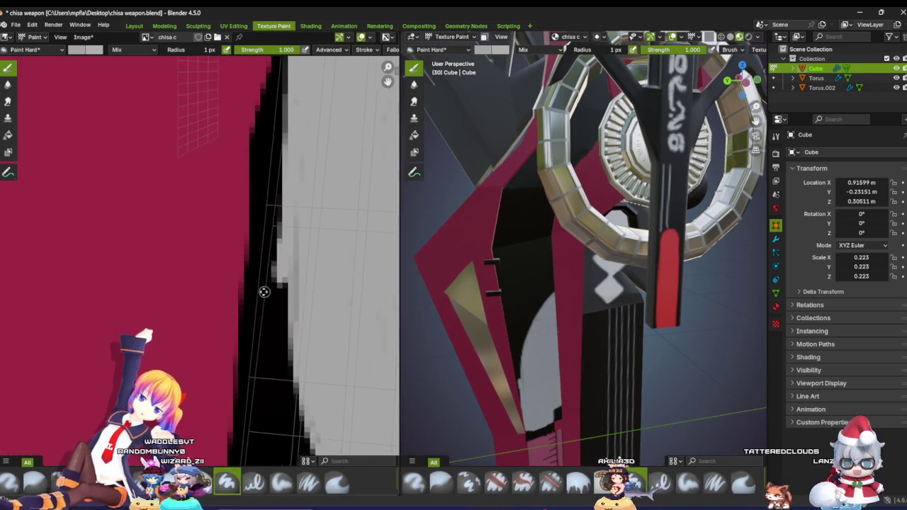
scroll(264, 292, "down", 3)
scroll(258, 285, "up", 2)
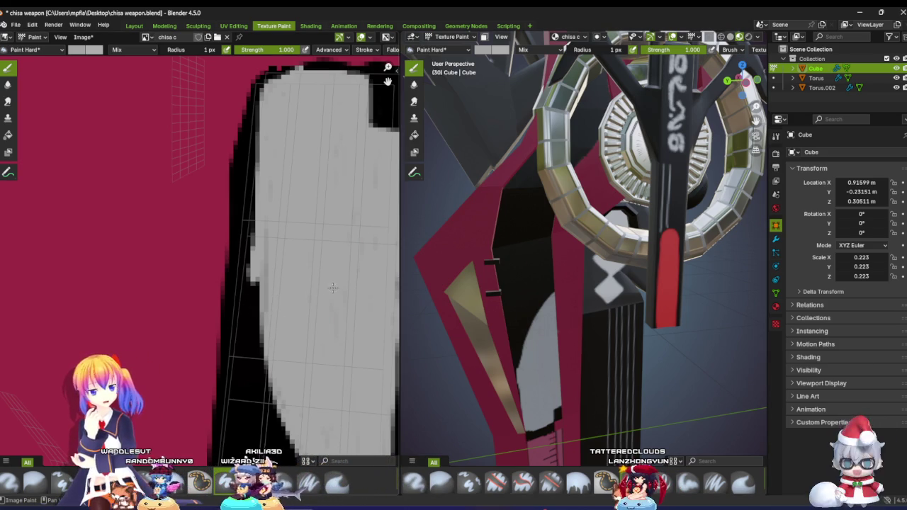
scroll(495, 331, "up", 1)
scroll(503, 340, "up", 2)
scroll(518, 354, "up", 1)
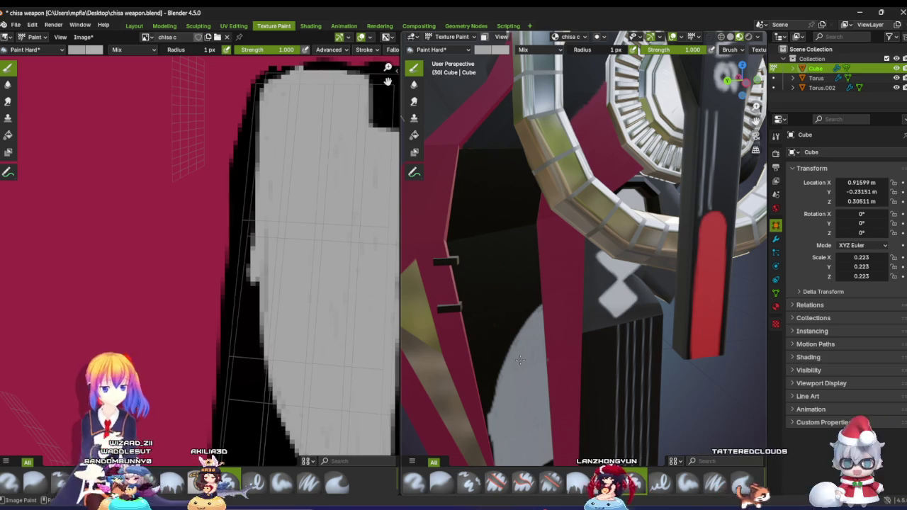
left_click(730, 96)
scroll(556, 250, "up", 2)
scroll(556, 250, "up", 2)
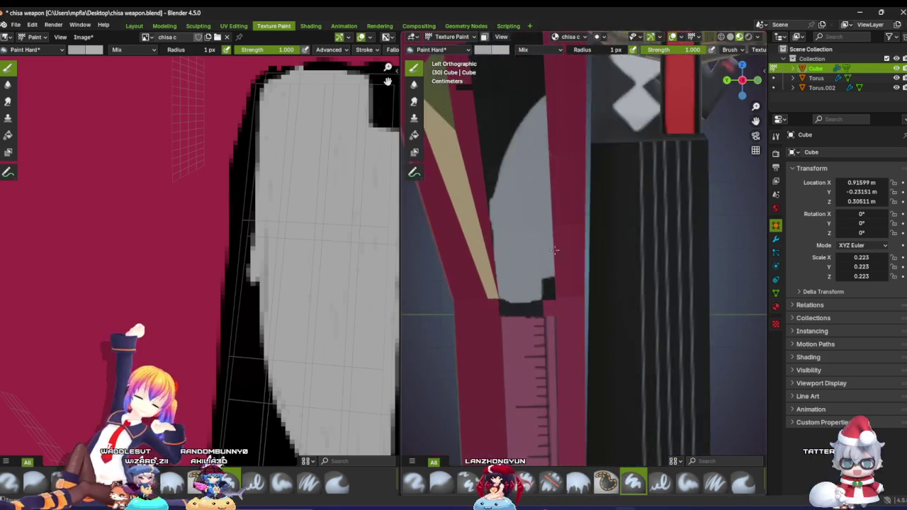
scroll(555, 249, "up", 2)
scroll(561, 254, "up", 2)
scroll(567, 258, "up", 1)
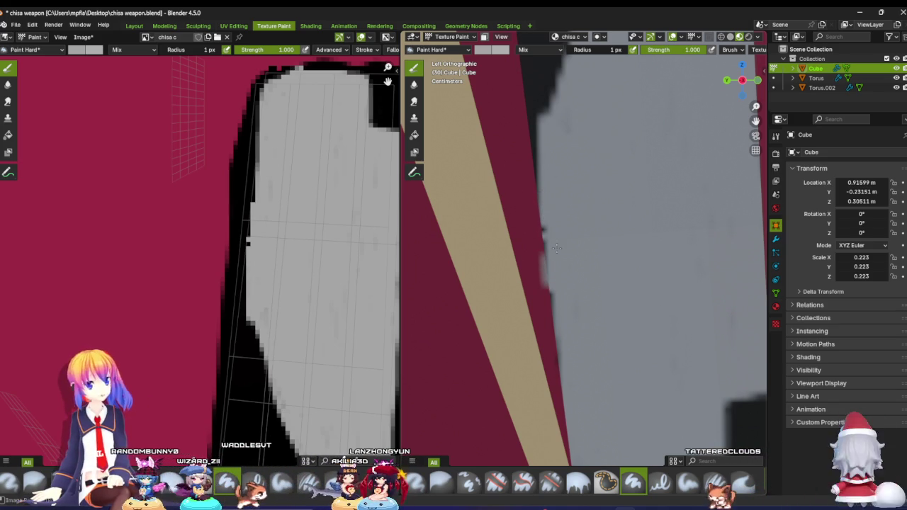
mouse_move(644, 236)
middle_mouse_down()
mouse_move(579, 249)
mouse_move(621, 261)
mouse_move(601, 264)
middle_mouse_up()
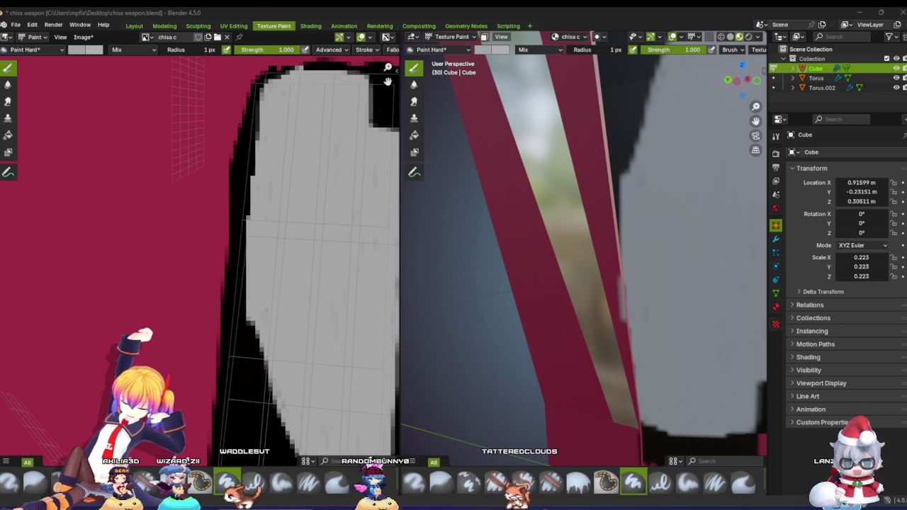
scroll(293, 269, "down", 3)
scroll(289, 260, "down", 2)
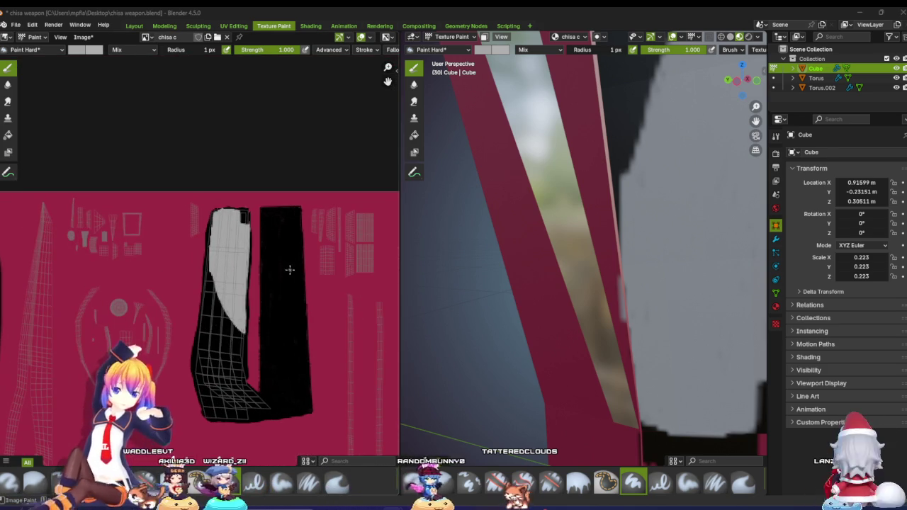
scroll(538, 250, "down", 5)
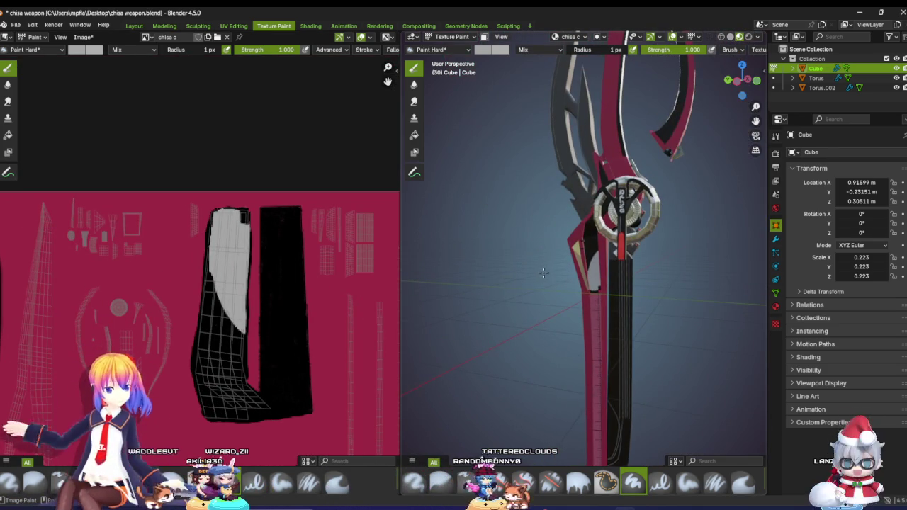
scroll(528, 266, "up", 2)
scroll(517, 277, "up", 3)
scroll(517, 278, "down", 3)
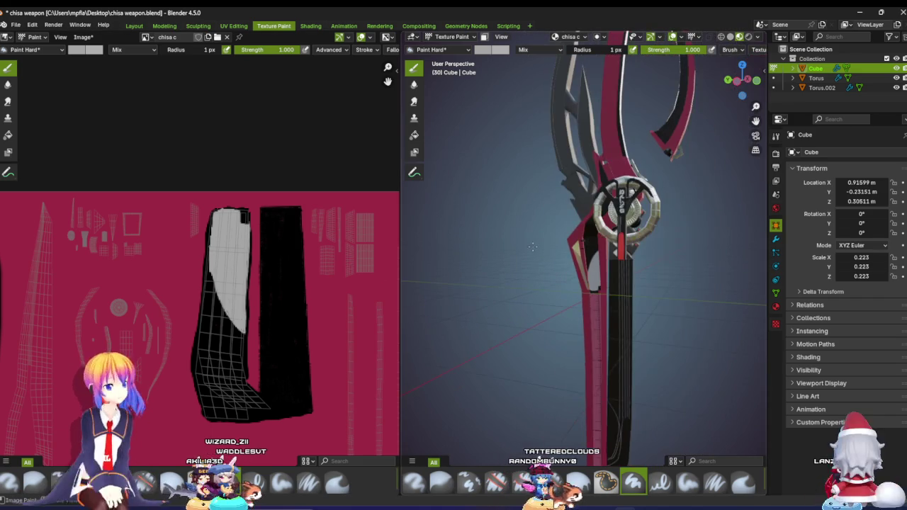
scroll(516, 278, "down", 2)
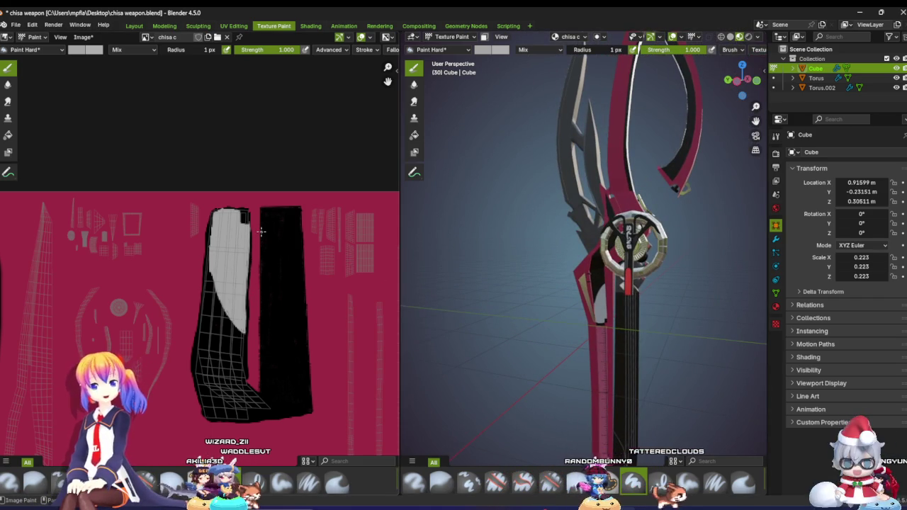
Step: Sample black from the texture as the paint colour and frame the decal's top
scroll(232, 243, "up", 3)
right_click(118, 131)
left_click(161, 194)
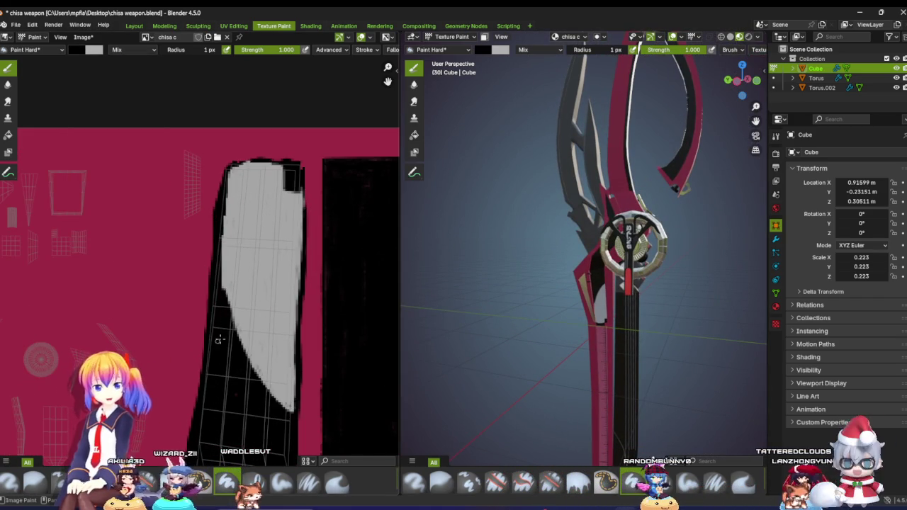
scroll(268, 195, "up", 2)
middle_click_drag(268, 195, 171, 238)
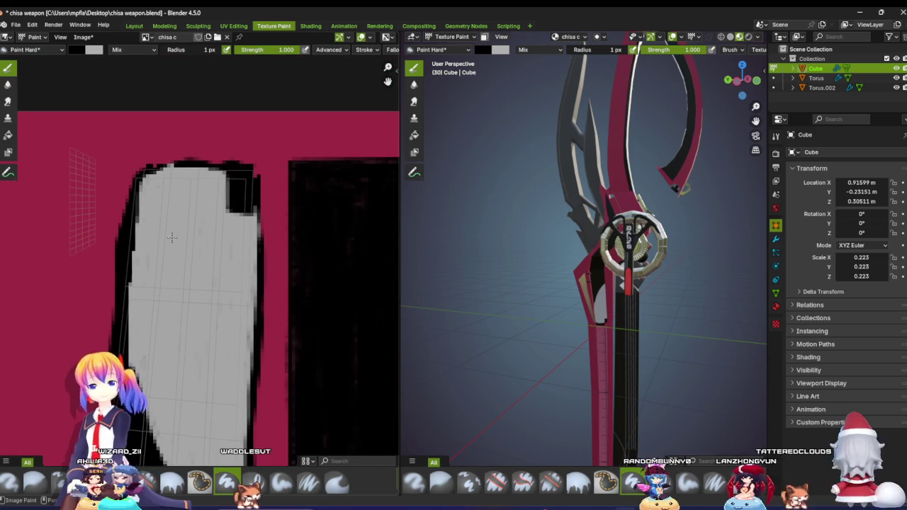
Step: Paint the ghost's left and right eyes in black on the grey decal
scroll(190, 225, "up", 2)
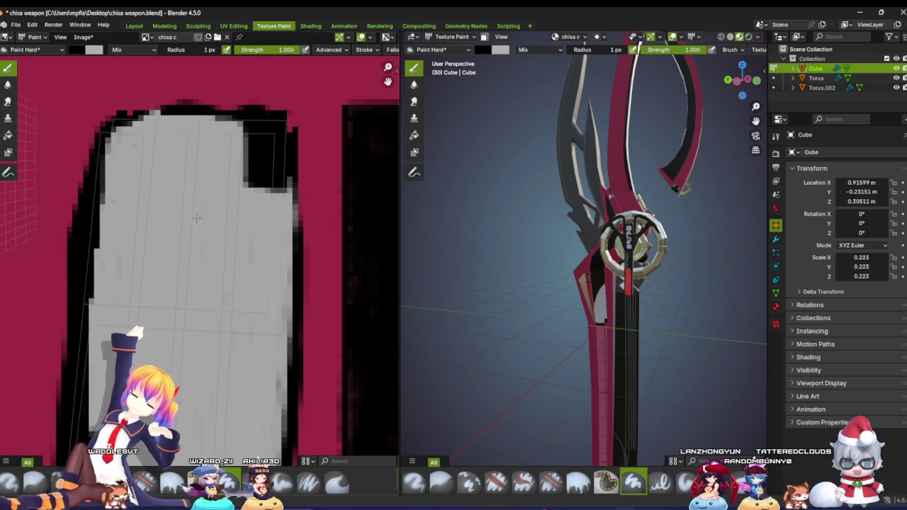
left_click_drag(155, 146, 152, 174)
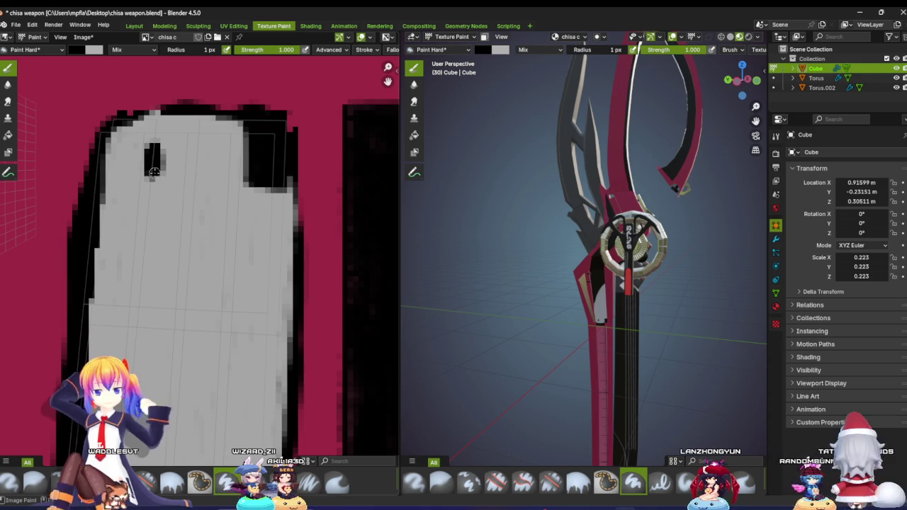
left_click_drag(211, 144, 210, 168)
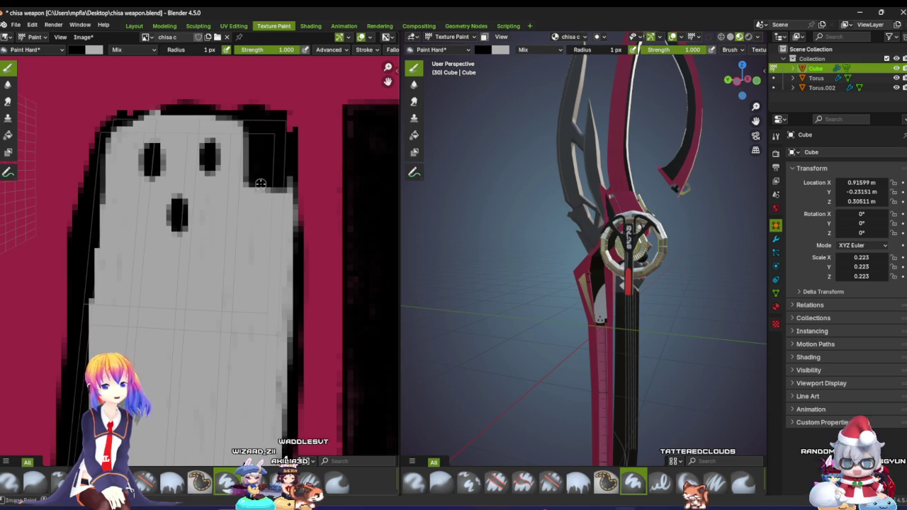
scroll(261, 183, "down", 7)
scroll(599, 273, "up", 4)
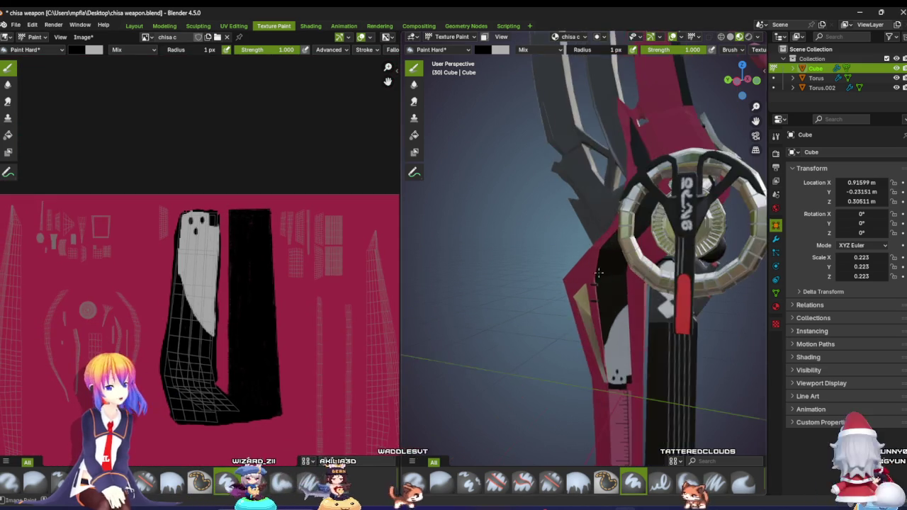
Step: Orbit to the handle, snap to Right Orthographic, swing to the other side and zoom in on the ghost face
mouse_move(599, 272)
middle_mouse_down()
mouse_move(680, 312)
mouse_move(630, 255)
mouse_move(456, 210)
middle_mouse_up()
scroll(688, 317, "up", 3)
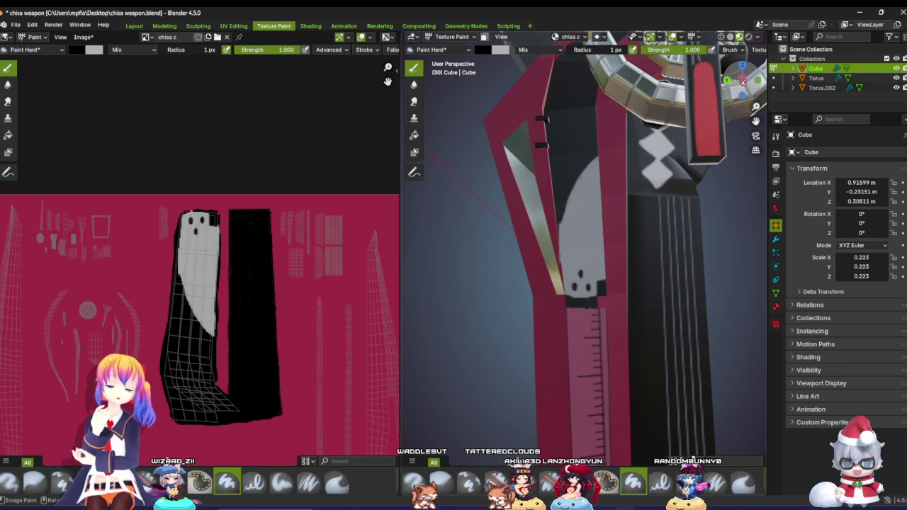
key("KP_3")
middle_click_drag(453, 273, 552, 273)
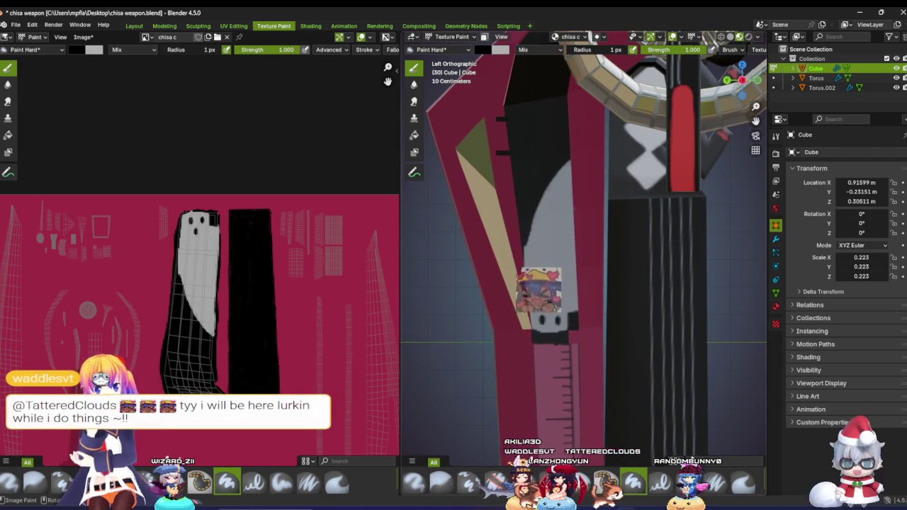
scroll(552, 270, "up", 1)
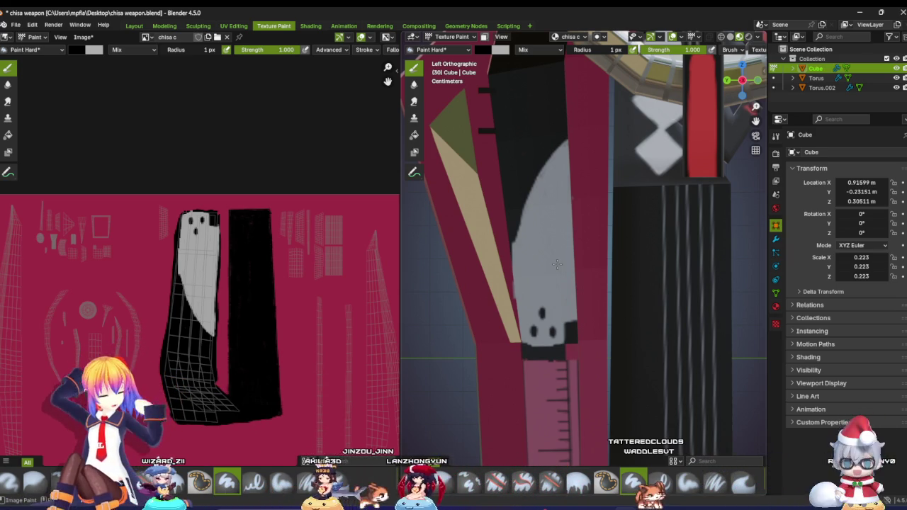
scroll(557, 264, "up", 1)
scroll(274, 245, "up", 4)
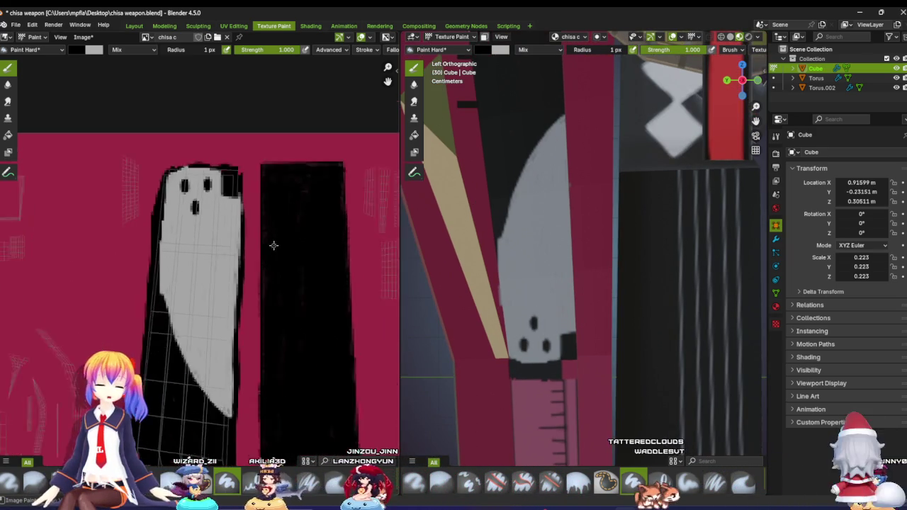
scroll(273, 246, "down", 1)
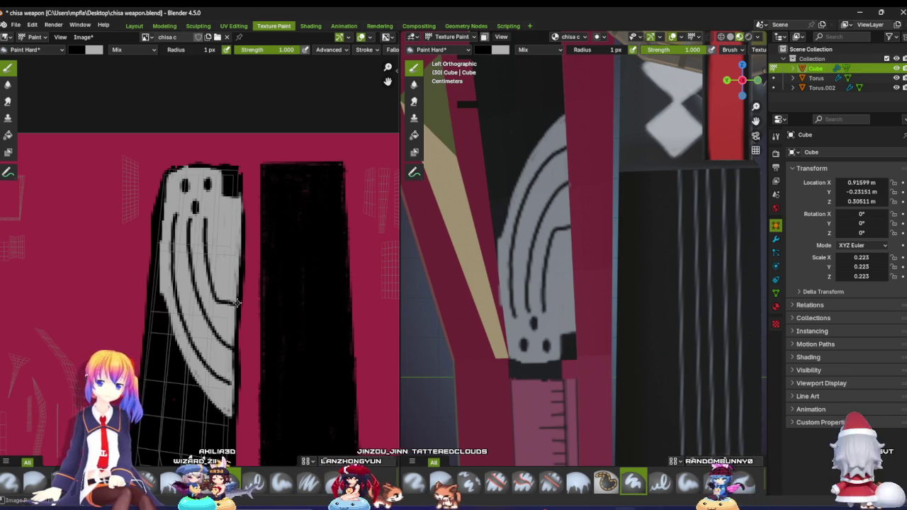
scroll(334, 293, "down", 2)
scroll(476, 314, "down", 3)
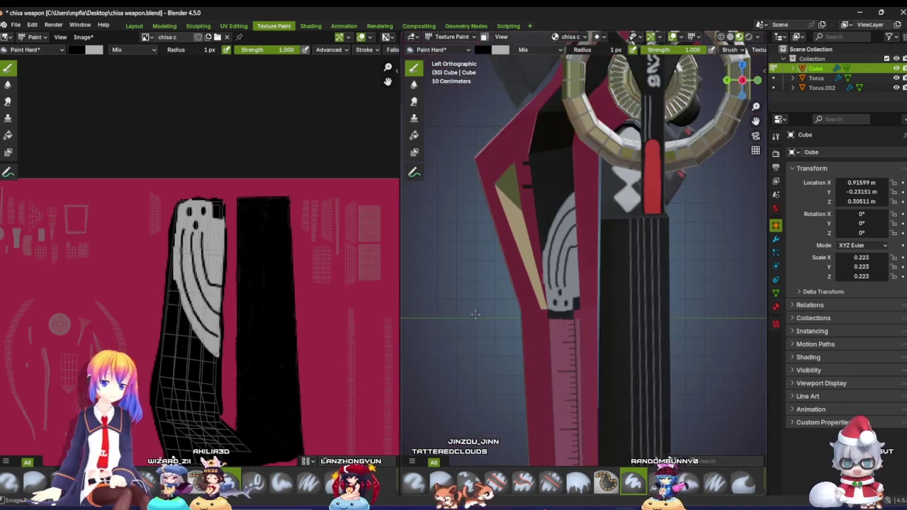
middle_click_drag(475, 314, 508, 316)
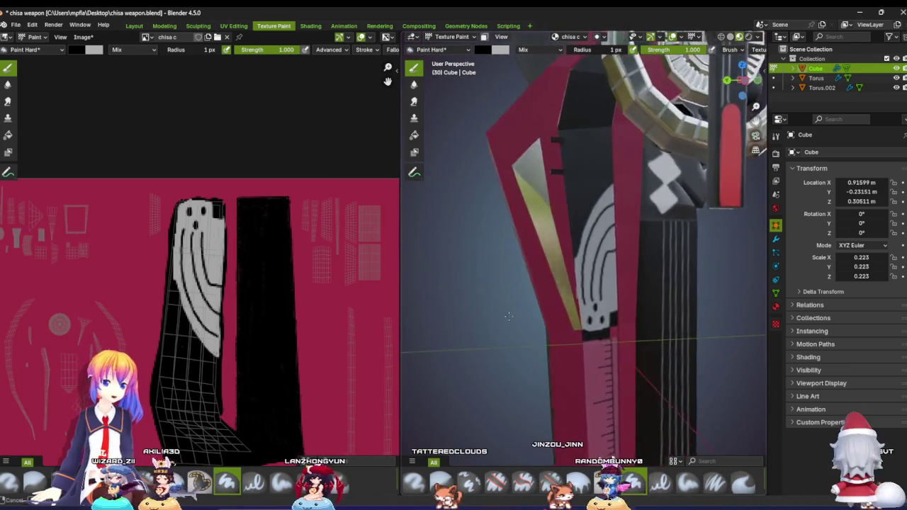
scroll(474, 307, "down", 3)
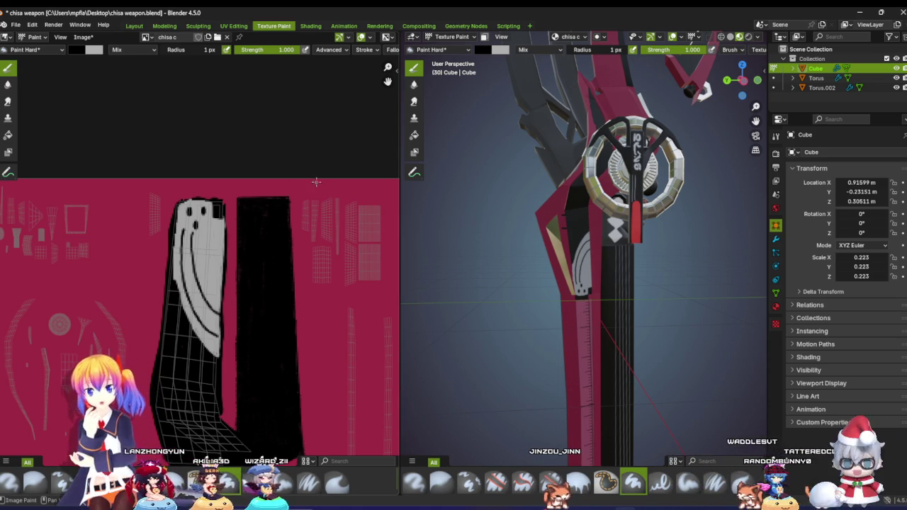
Step: Orbit and zoom the viewport to see the curved blade and the hilt ring side
scroll(316, 182, "down", 3)
scroll(212, 184, "down", 2)
scroll(185, 179, "down", 1)
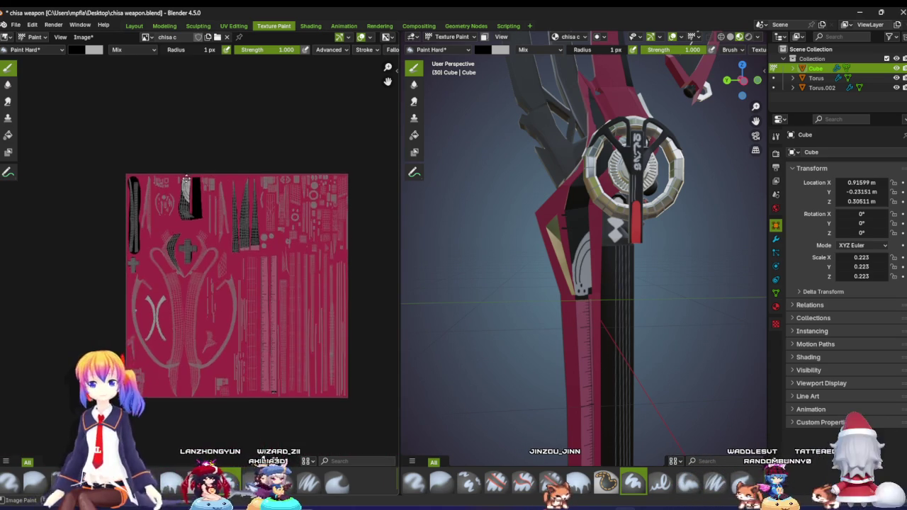
scroll(204, 262, "up", 2)
scroll(204, 262, "up", 1)
scroll(600, 207, "up", 3)
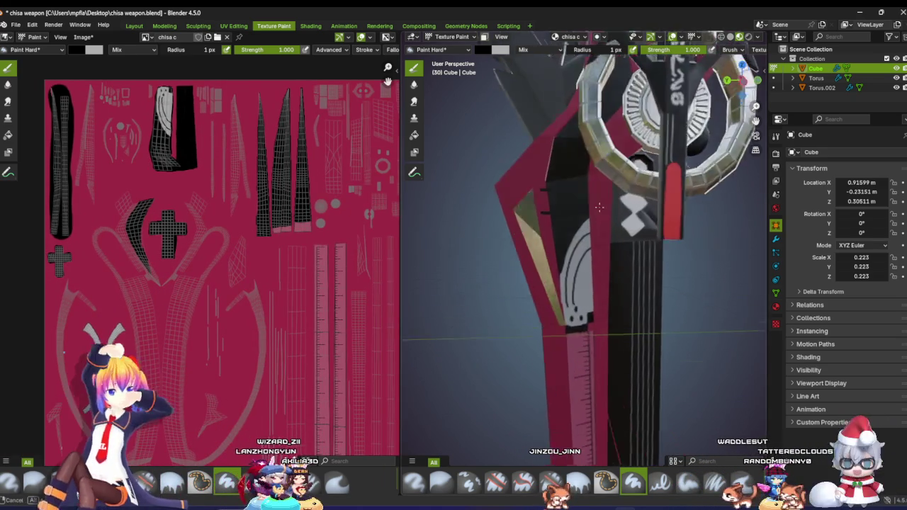
scroll(599, 207, "down", 4)
middle_click_drag(599, 207, 580, 340)
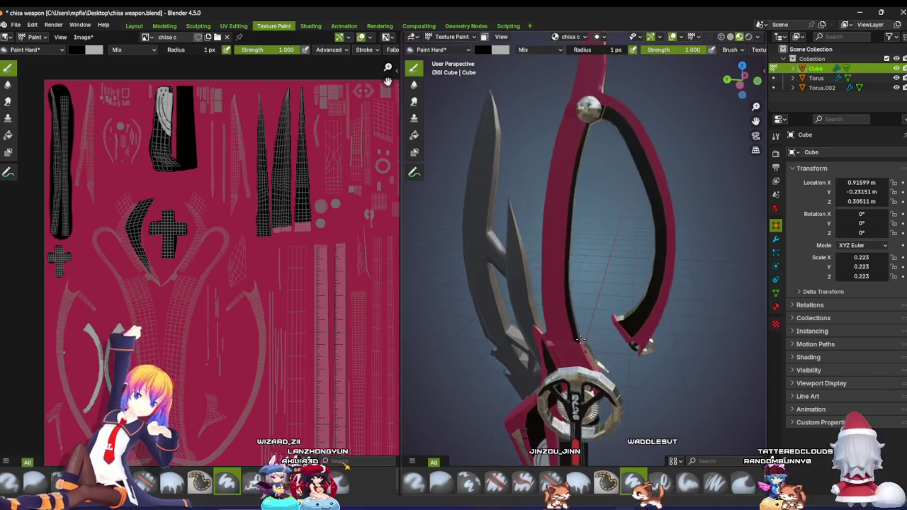
scroll(580, 340, "up", 1)
scroll(588, 319, "up", 2)
scroll(599, 291, "up", 2)
mouse_move(599, 291)
middle_mouse_down()
mouse_move(613, 259)
mouse_move(607, 280)
middle_mouse_up()
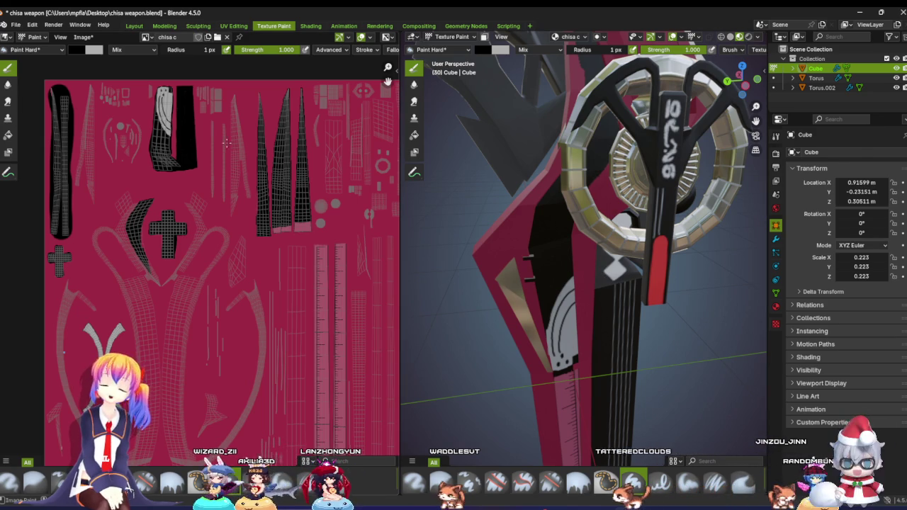
Step: Zoom onto the U-shaped UV island and paint a black curved line inside the ghost decal
middle_click_drag(227, 143, 230, 178)
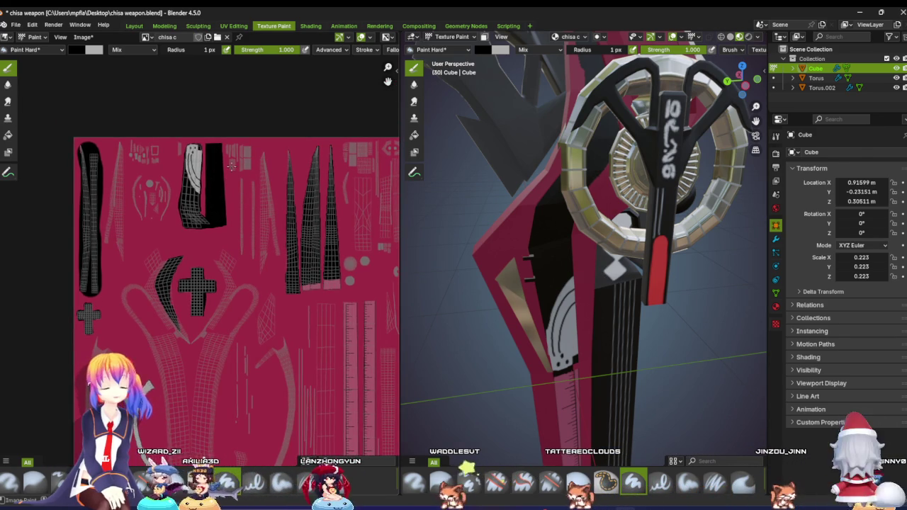
scroll(229, 136, "up", 2)
scroll(231, 145, "up", 2)
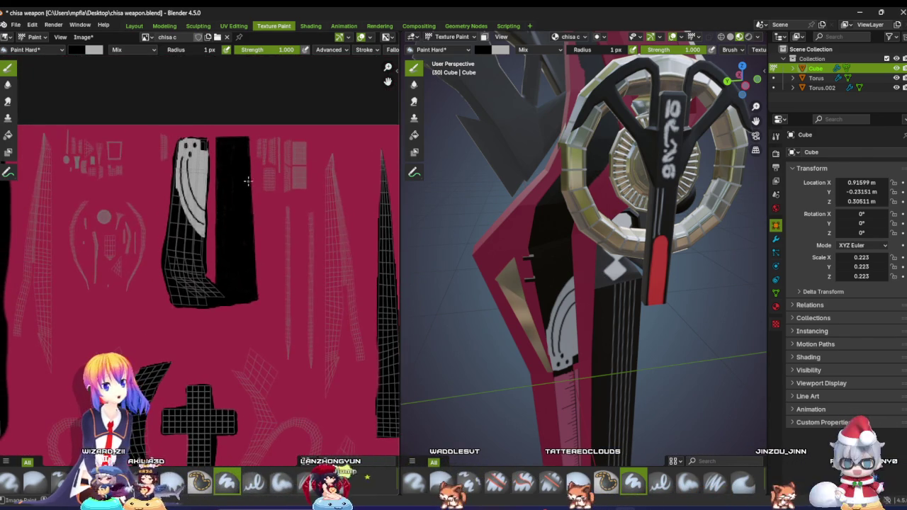
scroll(234, 156, "up", 1)
scroll(231, 177, "up", 1)
scroll(230, 197, "up", 1)
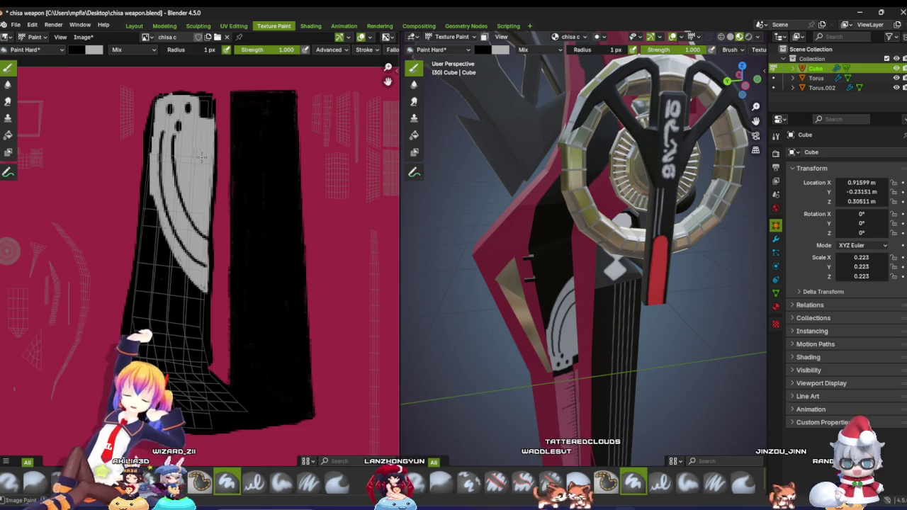
left_click_drag(190, 137, 211, 192)
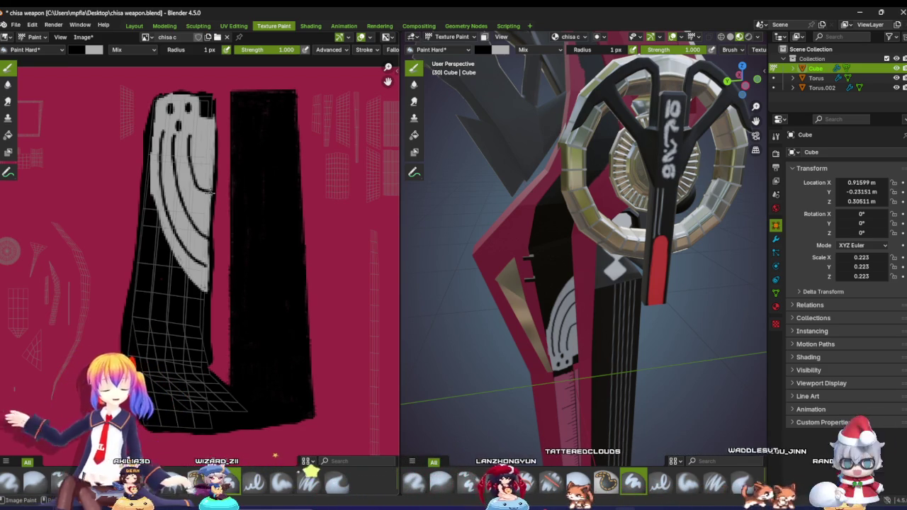
Step: Orbit to a more frontal view of the sword to check the new arc
scroll(209, 190, "down", 3)
scroll(209, 186, "down", 2)
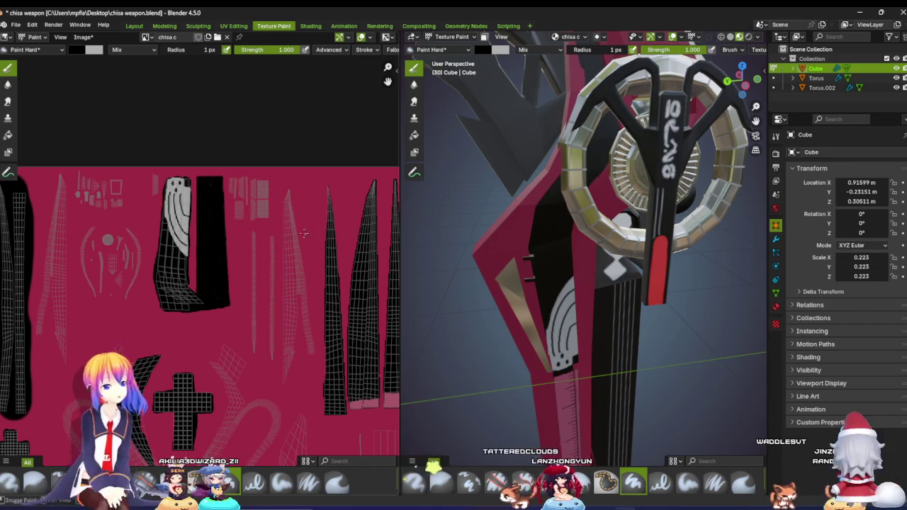
scroll(535, 265, "down", 4)
mouse_move(535, 264)
middle_mouse_down()
mouse_move(542, 270)
mouse_move(494, 281)
middle_mouse_up()
scroll(546, 275, "up", 4)
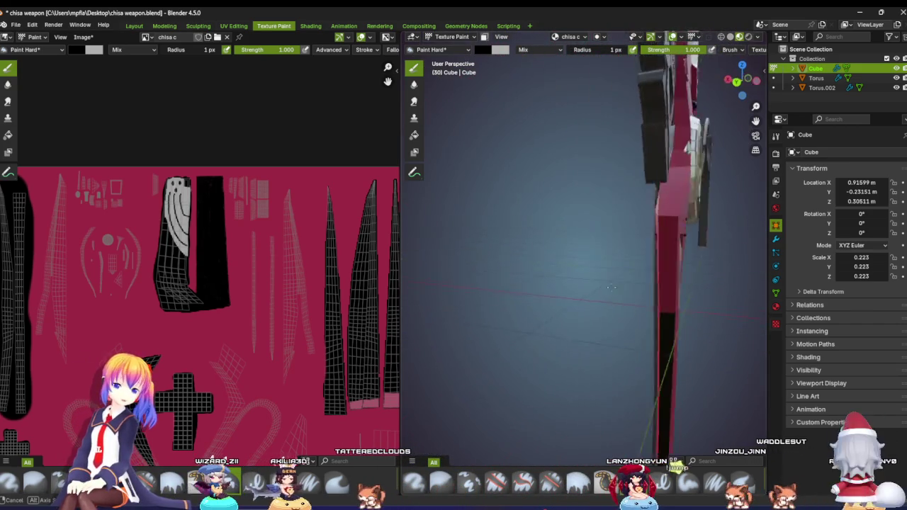
scroll(281, 337, "down", 3)
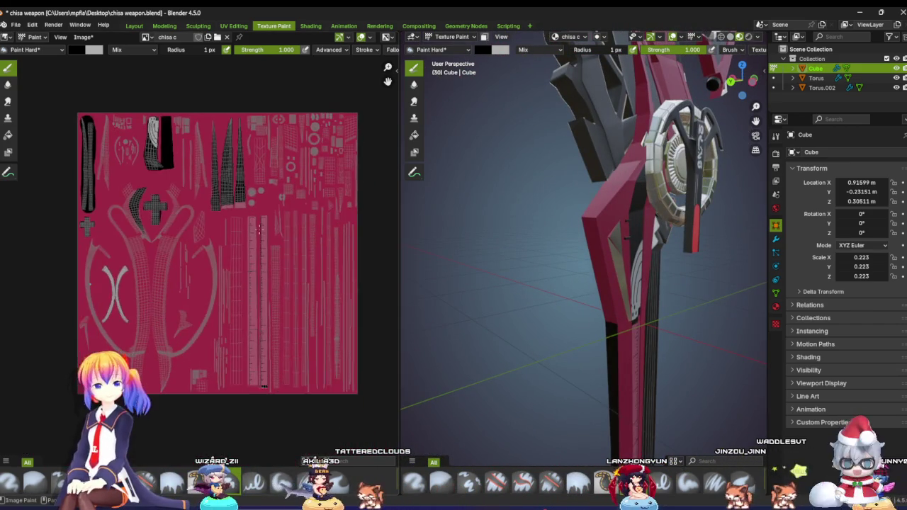
Step: Center the two ruler strips and draw a black line along the left strip's bottom
scroll(281, 336, "up", 5)
scroll(281, 337, "up", 2)
scroll(314, 314, "up", 2)
scroll(314, 312, "up", 2)
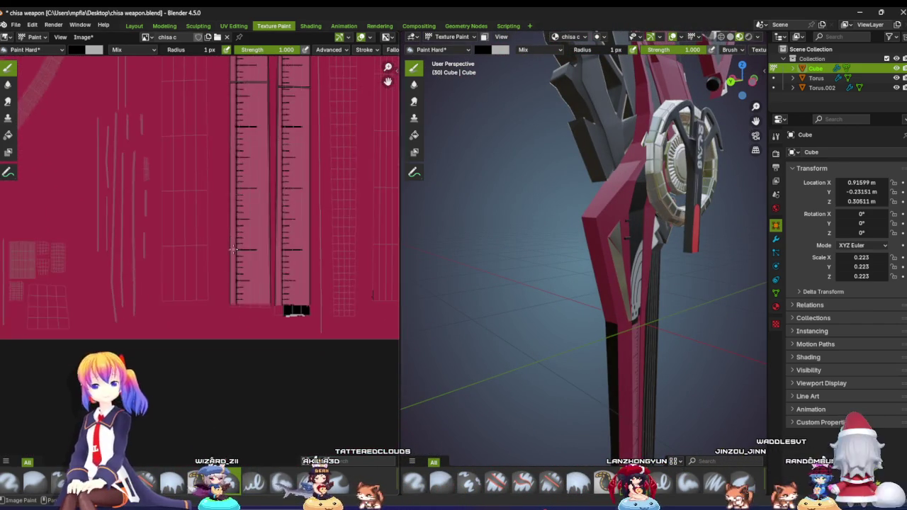
scroll(305, 293, "up", 1)
middle_click_drag(304, 293, 225, 290)
scroll(225, 289, "up", 2)
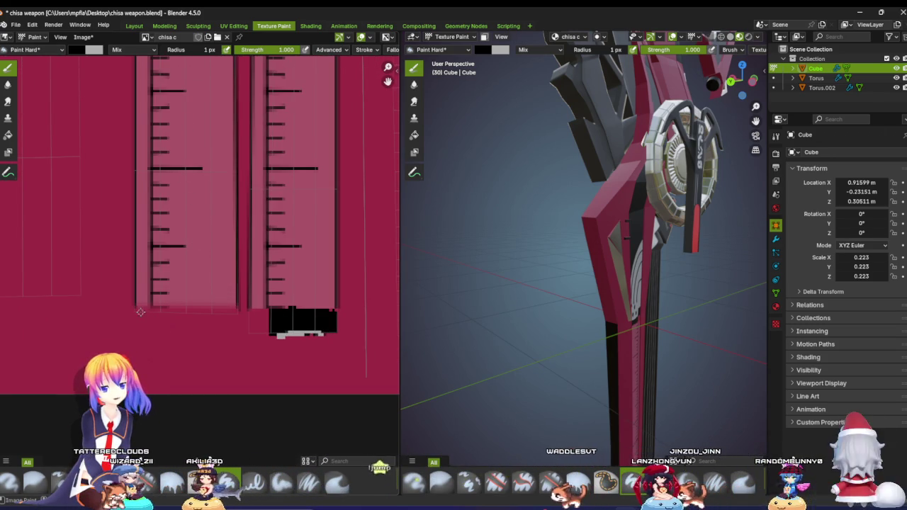
left_click_drag(137, 307, 230, 306)
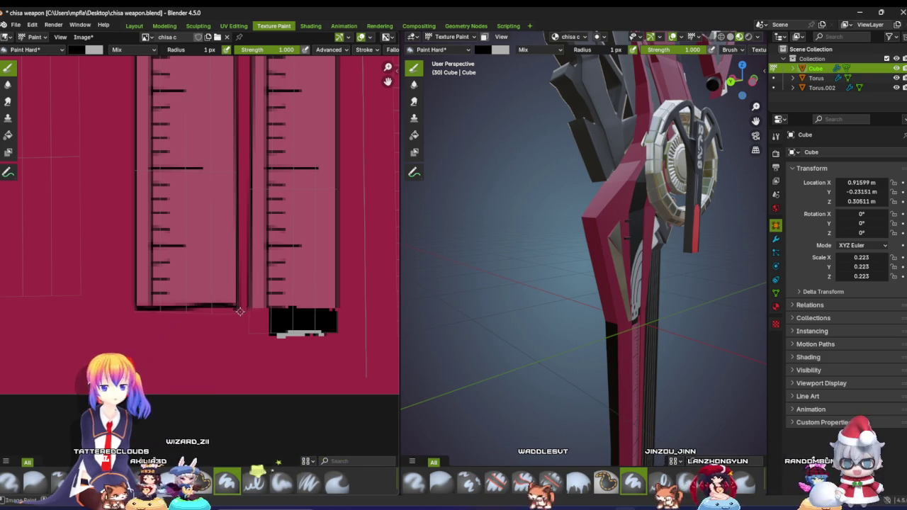
Step: Orbit around the handle, then darken the black border under the ruler strip
middle_click_drag(595, 298, 637, 293)
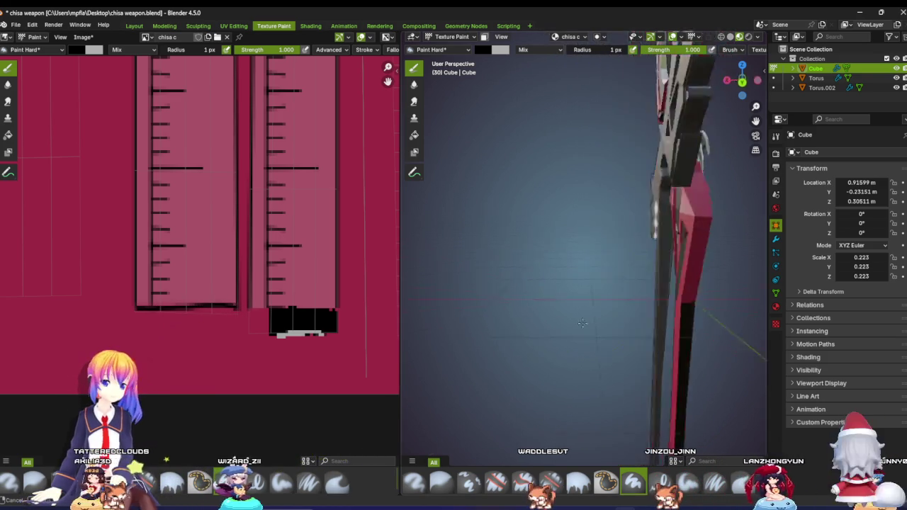
scroll(637, 293, "up", 2)
scroll(659, 274, "up", 2)
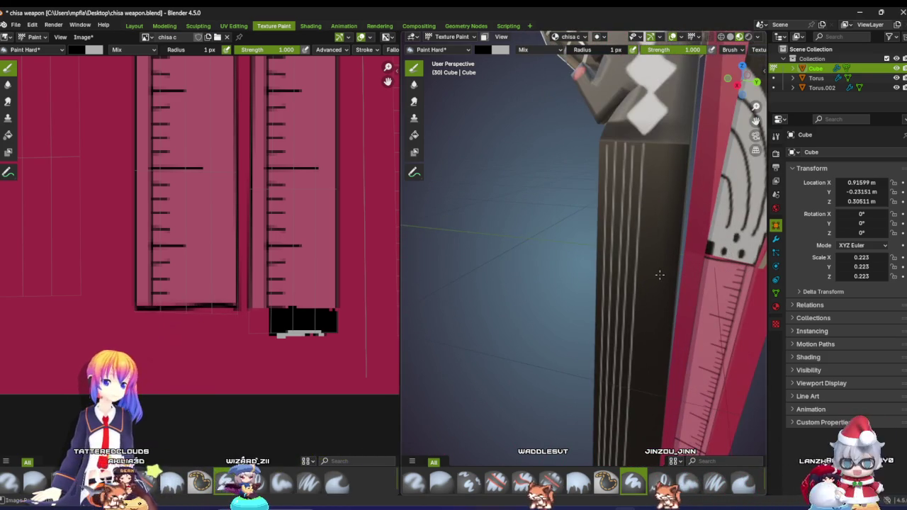
mouse_move(659, 273)
middle_mouse_down()
mouse_move(658, 263)
mouse_move(614, 262)
middle_mouse_up()
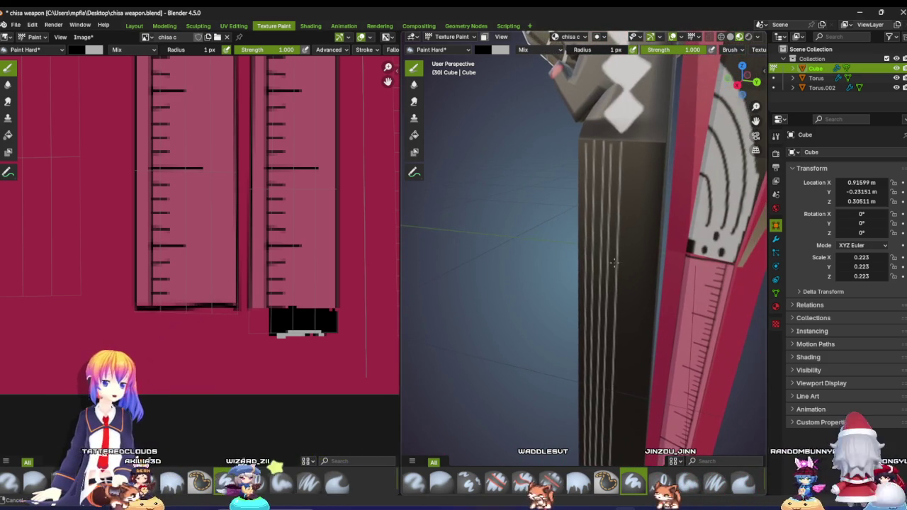
scroll(233, 314, "up", 1)
scroll(227, 265, "up", 1)
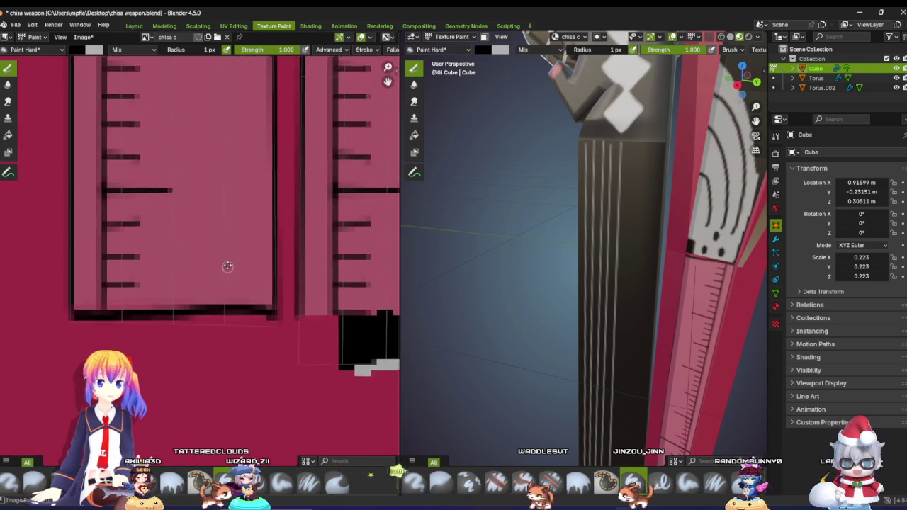
scroll(212, 212, "up", 1)
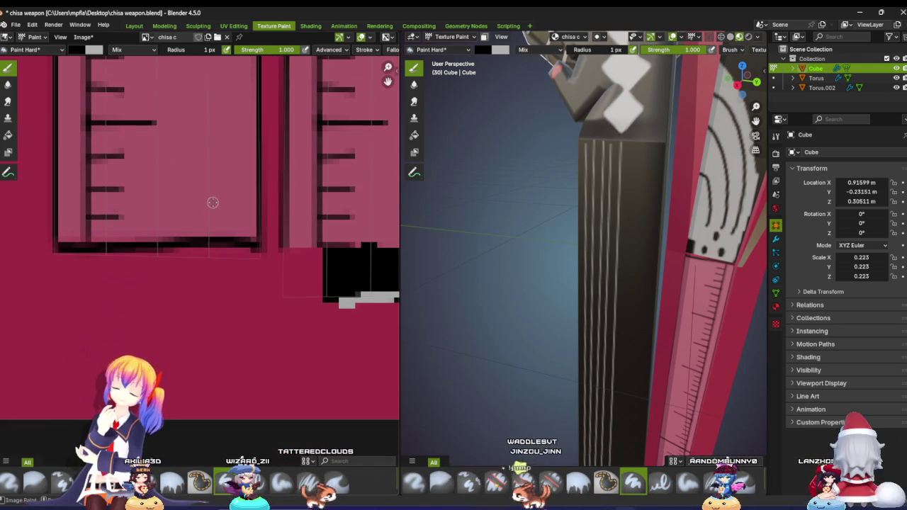
mouse_move(253, 247)
left_mouse_down()
mouse_move(61, 248)
mouse_move(56, 296)
mouse_move(250, 289)
left_mouse_up()
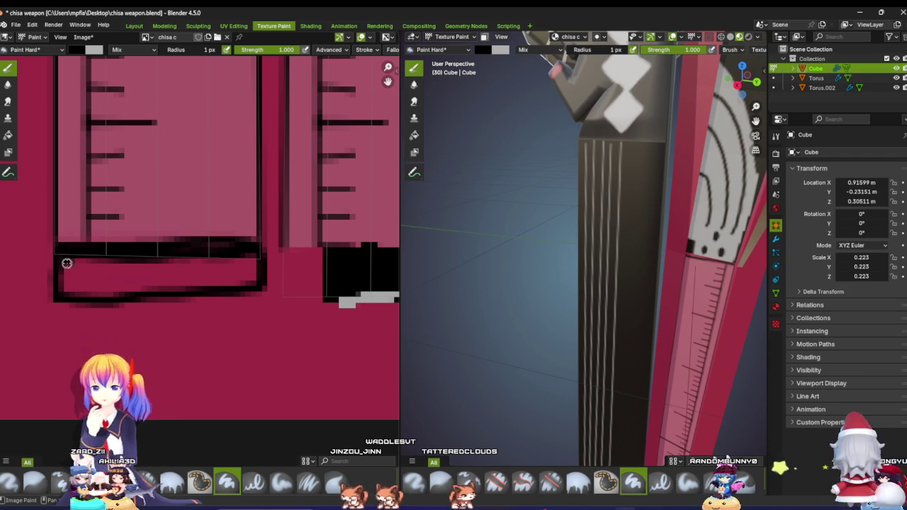
Step: Fill and touch up the black area below the ruler strip, then orbit to check the handle
mouse_move(100, 291)
left_mouse_down()
mouse_move(118, 269)
mouse_move(137, 285)
mouse_move(172, 274)
mouse_move(189, 279)
mouse_move(207, 266)
mouse_move(220, 279)
left_mouse_up()
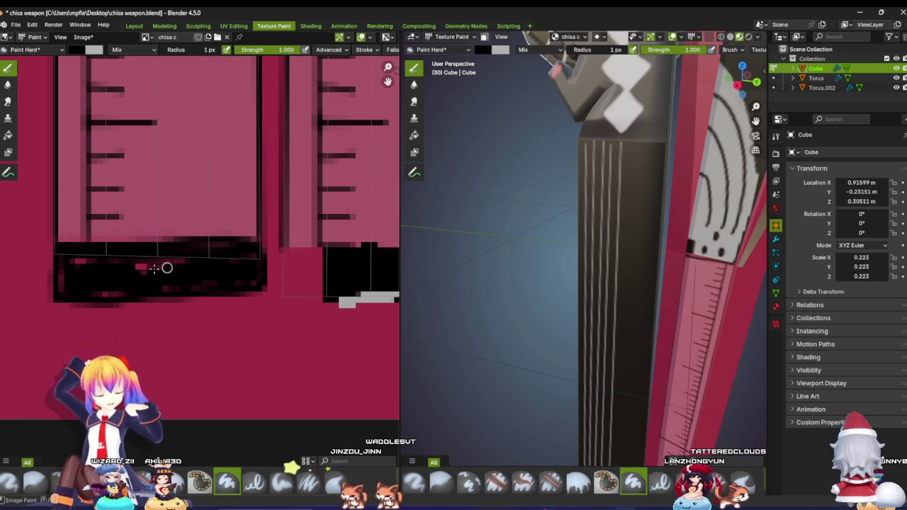
mouse_move(91, 265)
left_mouse_down()
mouse_move(71, 259)
mouse_move(65, 281)
left_mouse_up()
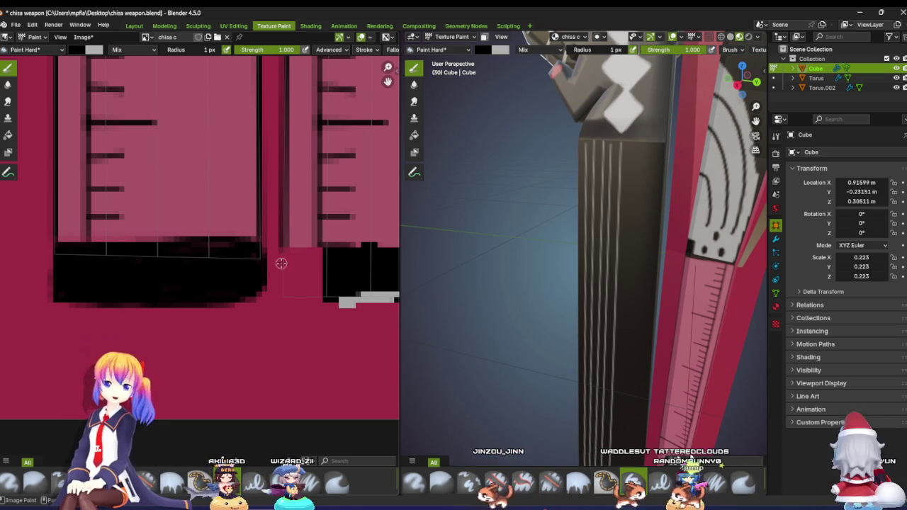
middle_click_drag(468, 284, 676, 283)
scroll(593, 301, "up", 2)
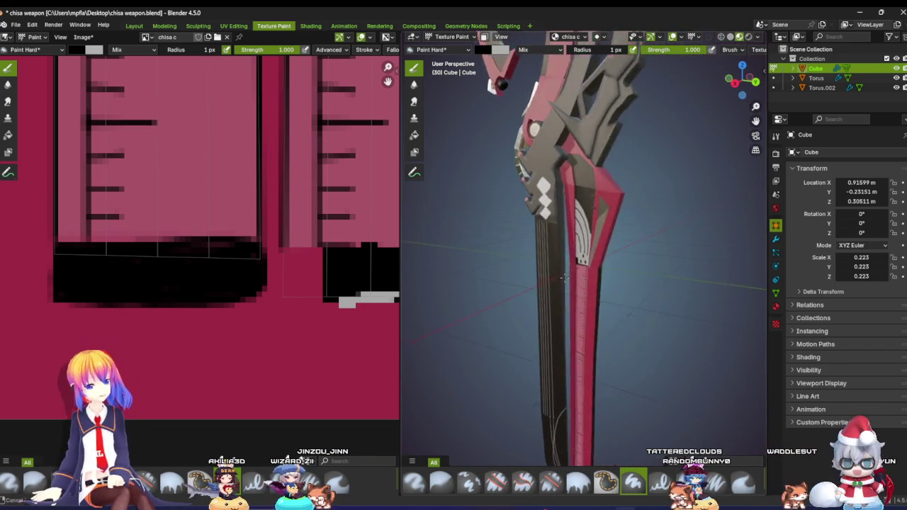
Step: Orbit and zoom to a straight-on right side view of the handle
scroll(592, 296, "up", 2)
scroll(590, 290, "up", 2)
scroll(587, 285, "up", 2)
mouse_move(587, 285)
middle_mouse_down()
mouse_move(565, 294)
mouse_move(544, 284)
mouse_move(616, 220)
middle_mouse_up()
key("KP_3")
scroll(588, 242, "up", 1)
scroll(587, 243, "up", 2)
scroll(616, 220, "up", 1)
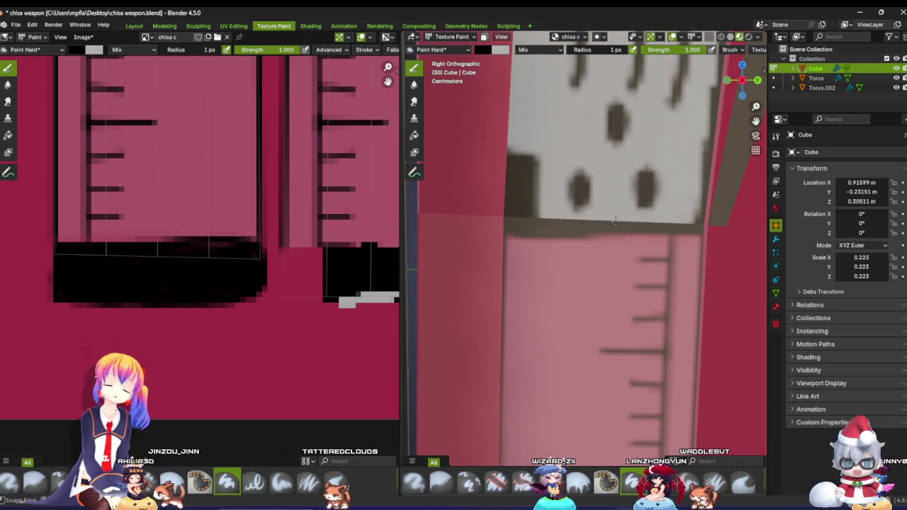
Step: Eyedrop the decal's light grey as the paint colour
right_click(81, 57)
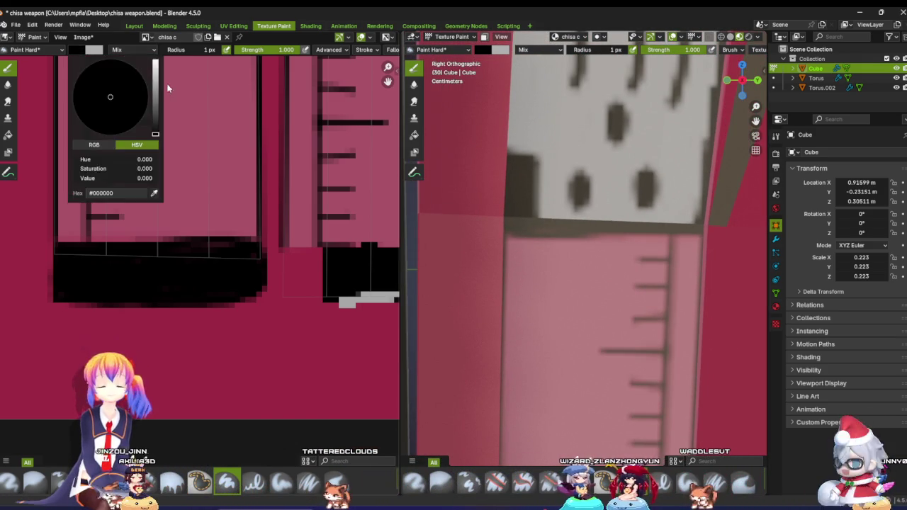
left_click(81, 50)
left_click(154, 192)
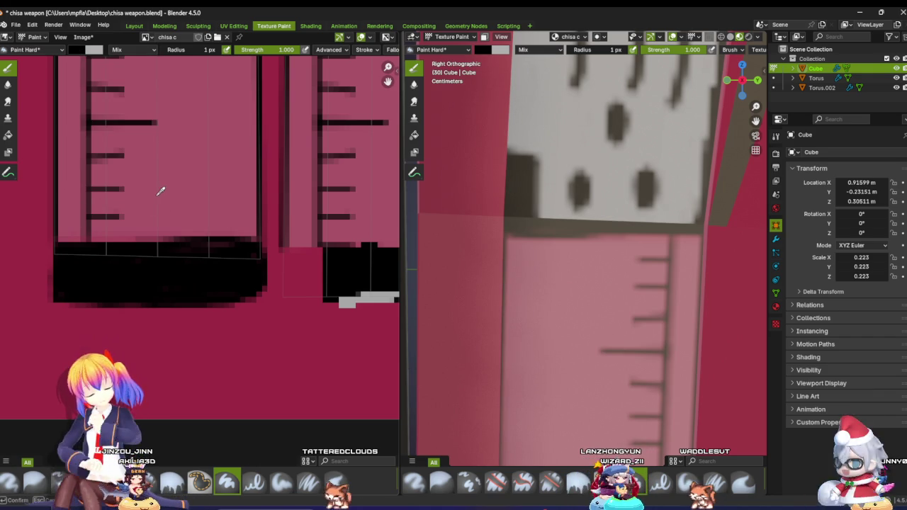
left_click(609, 170)
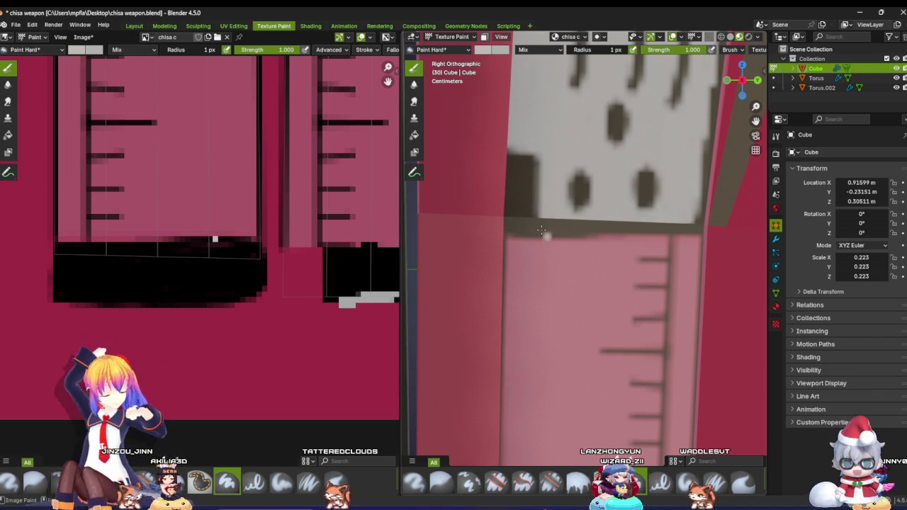
Step: Stroke light grey along the decal's lower edge, fill gaps, and undo a stray left-end stroke
mouse_move(565, 247)
left_mouse_down()
mouse_move(647, 244)
mouse_move(603, 247)
left_mouse_up()
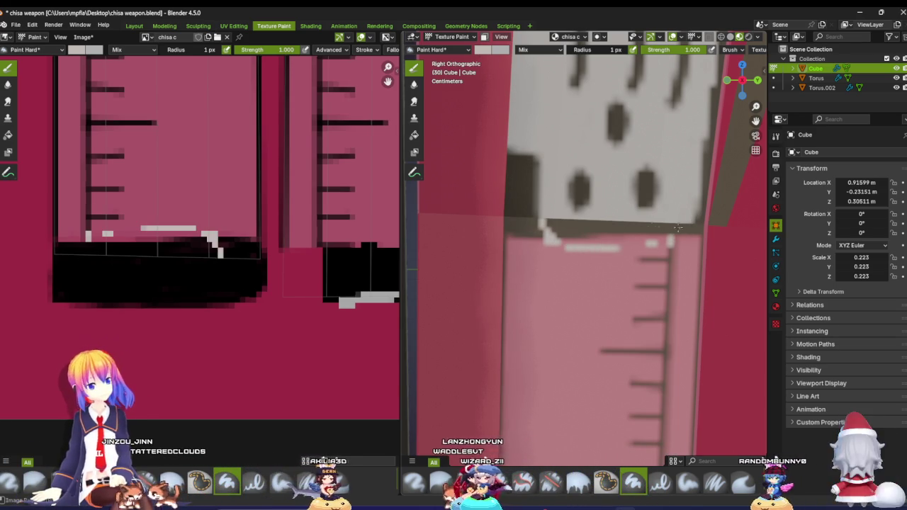
mouse_move(547, 225)
left_mouse_down()
mouse_move(567, 237)
mouse_move(672, 228)
left_mouse_up()
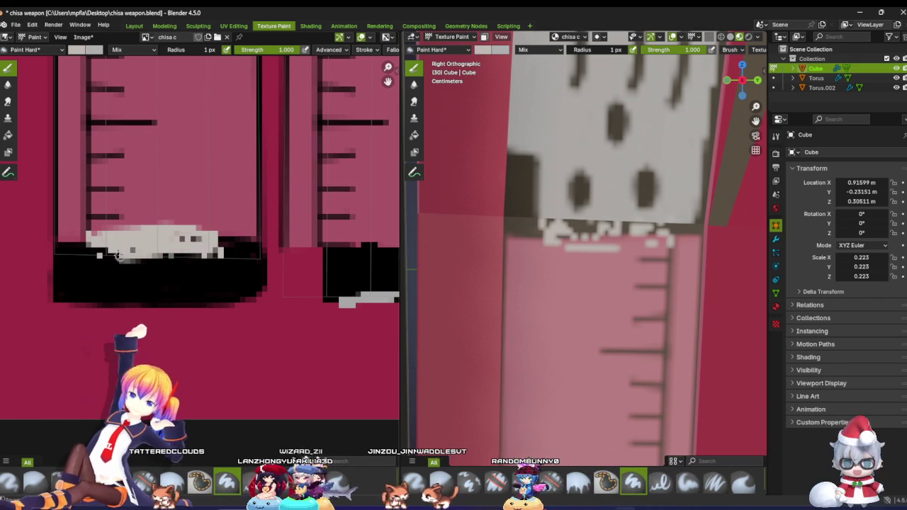
left_click_drag(206, 239, 131, 256)
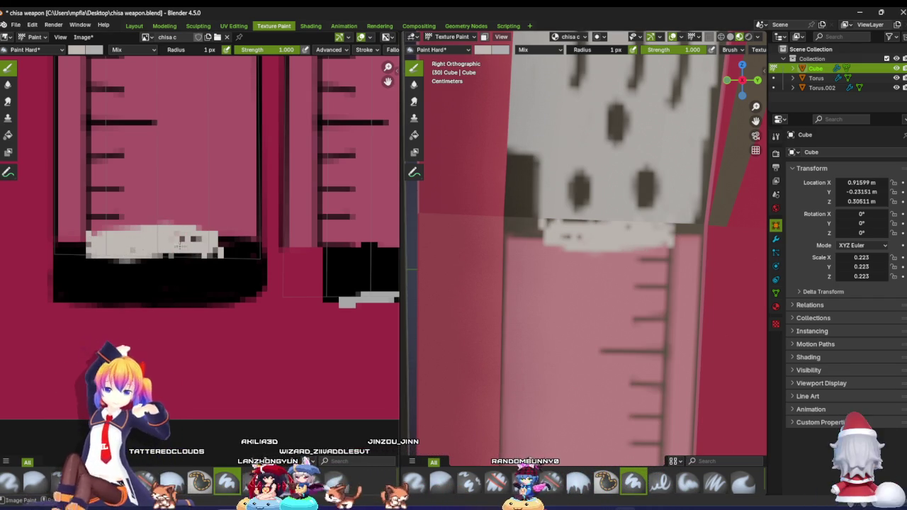
left_click_drag(225, 240, 216, 246)
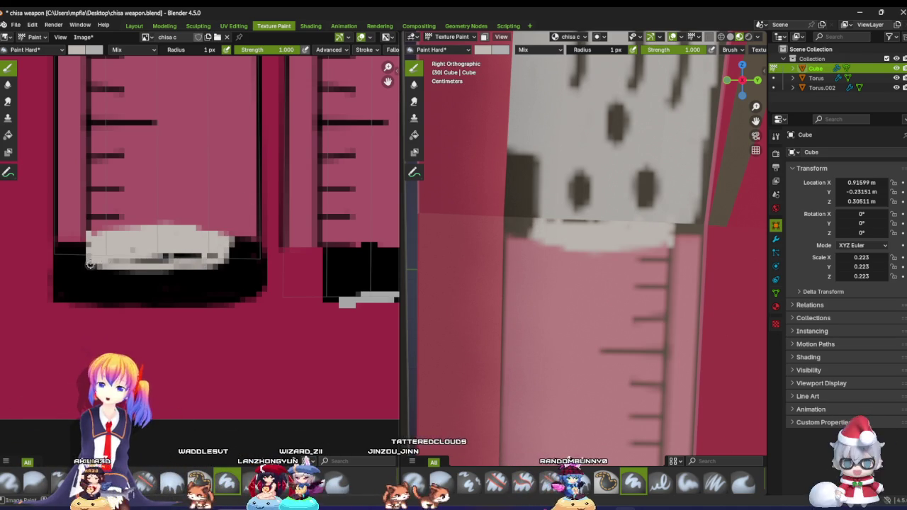
left_click_drag(216, 248, 149, 260)
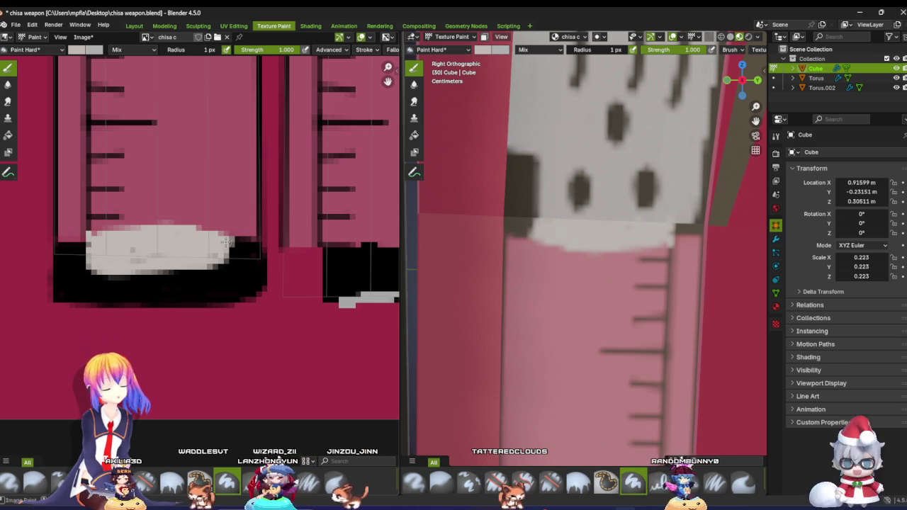
left_click_drag(241, 243, 253, 252)
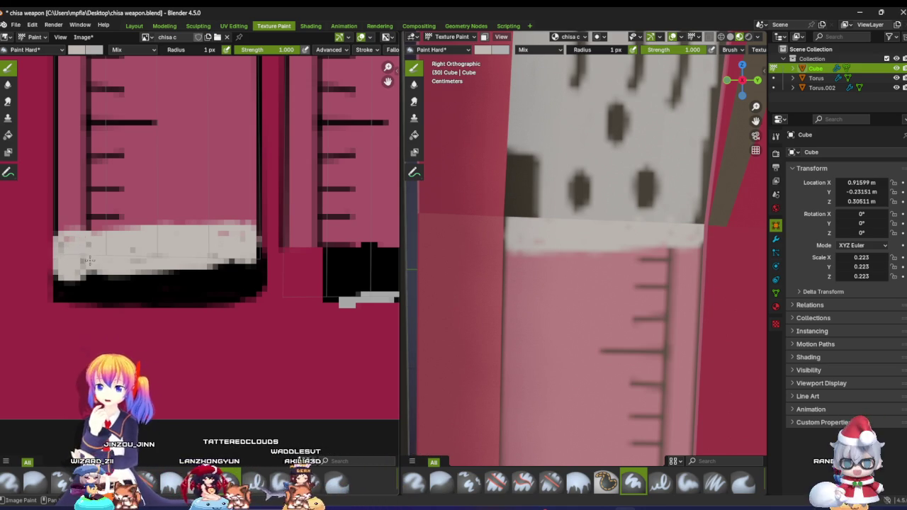
key("ctrl+z")
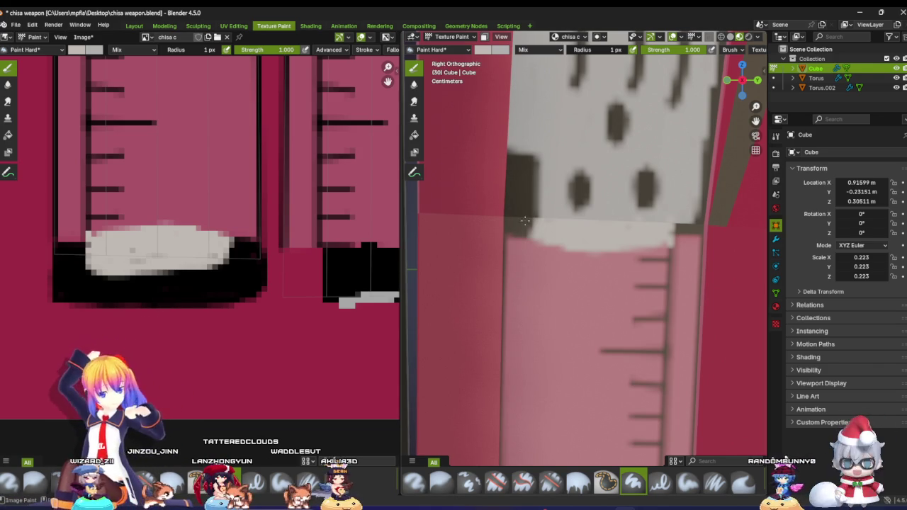
key("ctrl+KP_3")
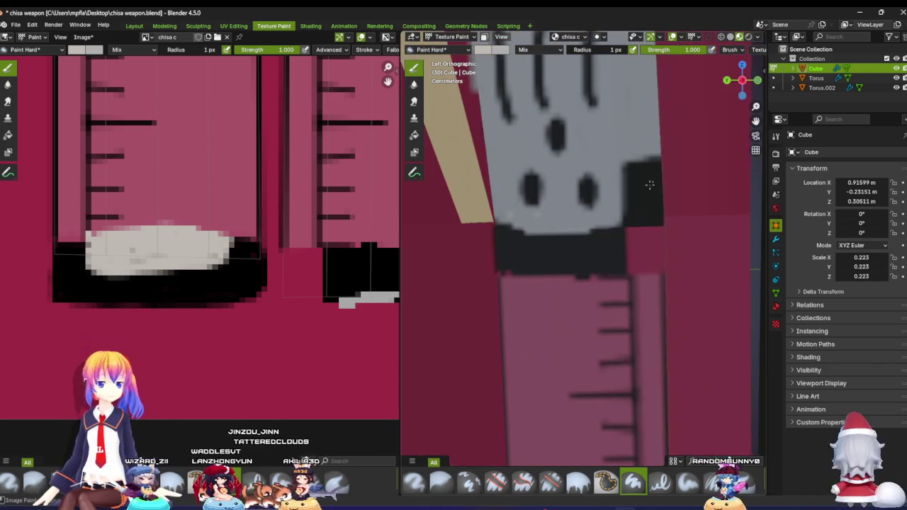
key("KP_3")
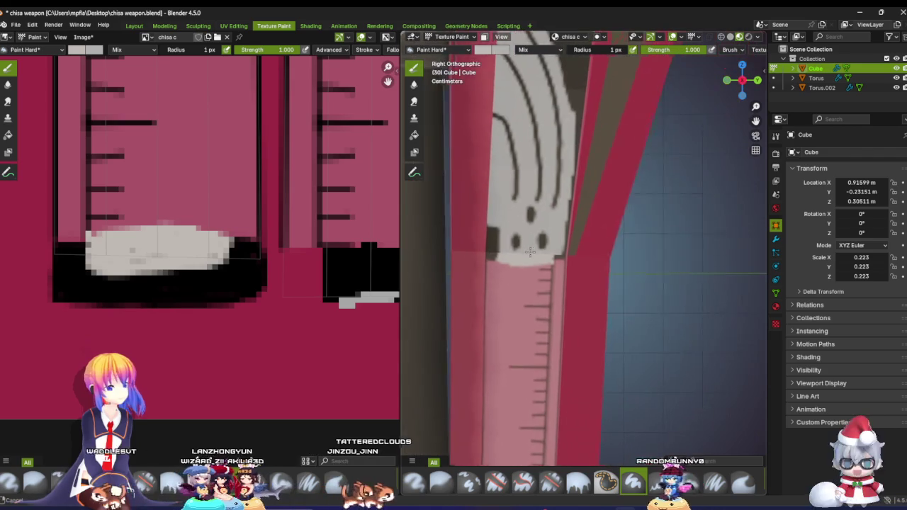
scroll(530, 252, "up", 2)
scroll(560, 257, "up", 2)
scroll(574, 260, "up", 1)
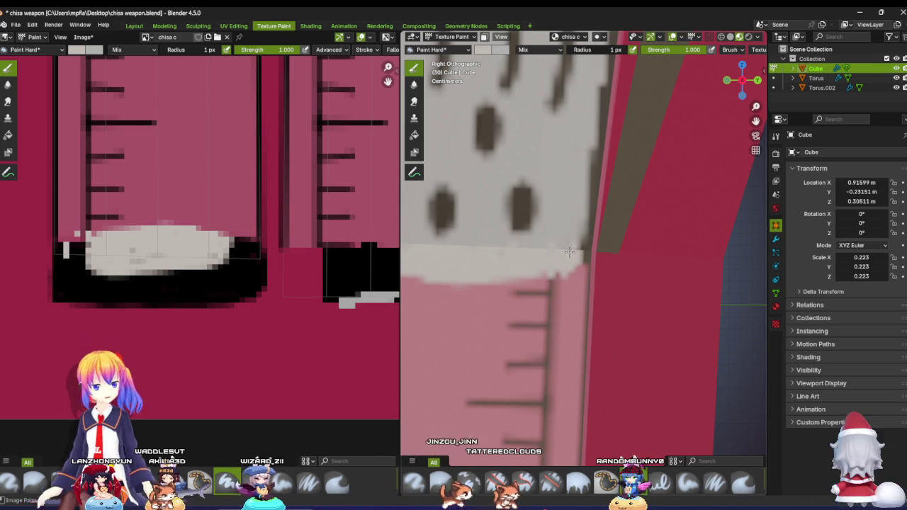
scroll(568, 236, "down", 3)
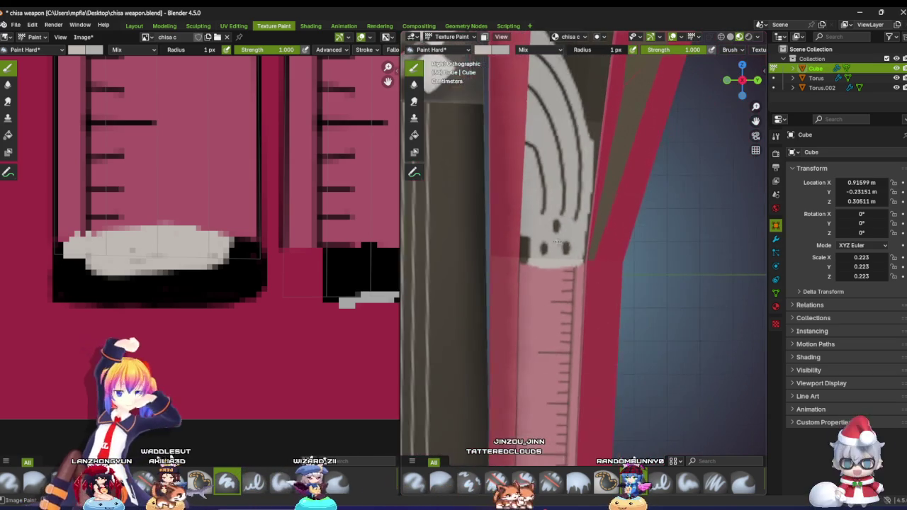
scroll(568, 236, "down", 2)
mouse_move(569, 236)
middle_mouse_down()
mouse_move(598, 278)
mouse_move(434, 251)
middle_mouse_up()
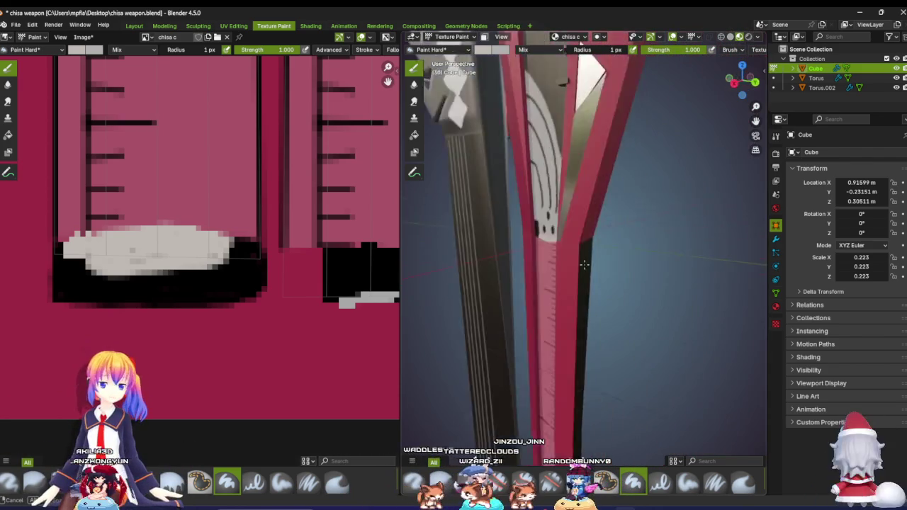
mouse_move(433, 251)
middle_mouse_down()
mouse_move(747, 238)
mouse_move(761, 248)
middle_mouse_up()
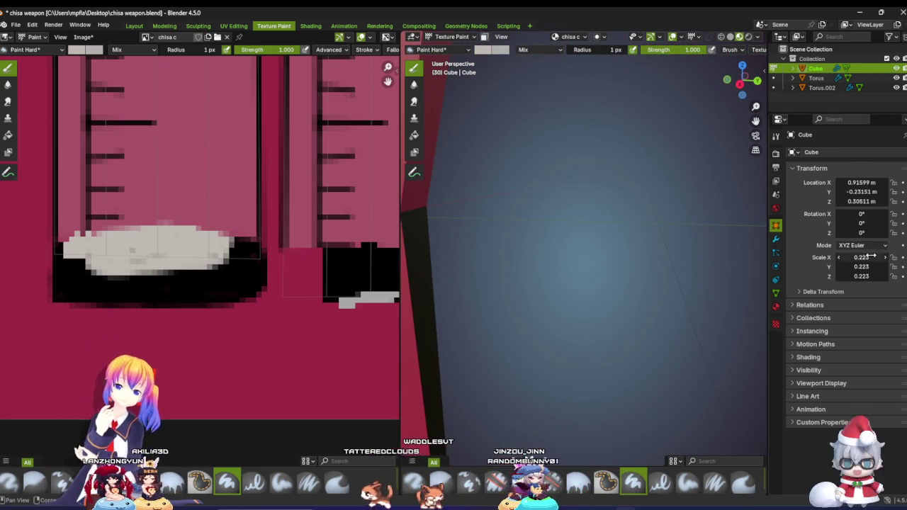
scroll(761, 248, "down", 3)
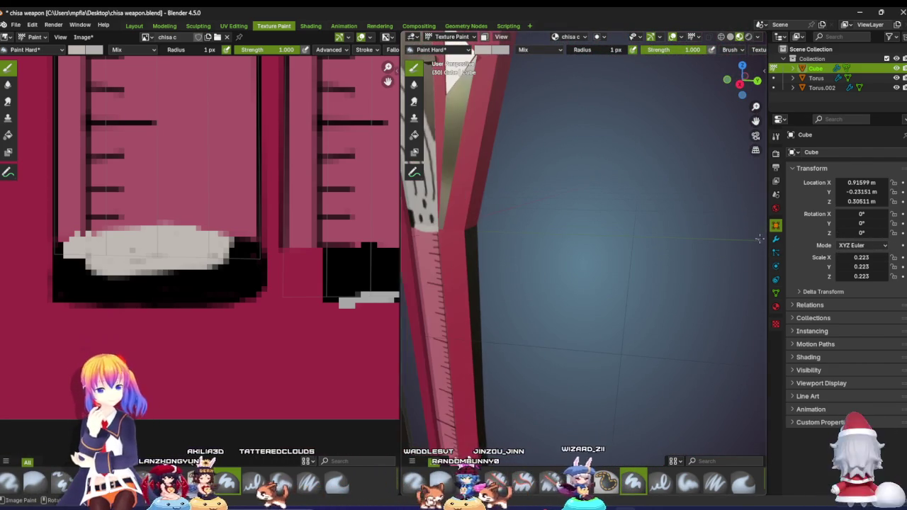
mouse_move(735, 205)
middle_mouse_down("shift")
mouse_move(487, 259)
mouse_move(557, 256)
middle_mouse_up("shift")
scroll(238, 242, "down", 3)
scroll(238, 243, "down", 2)
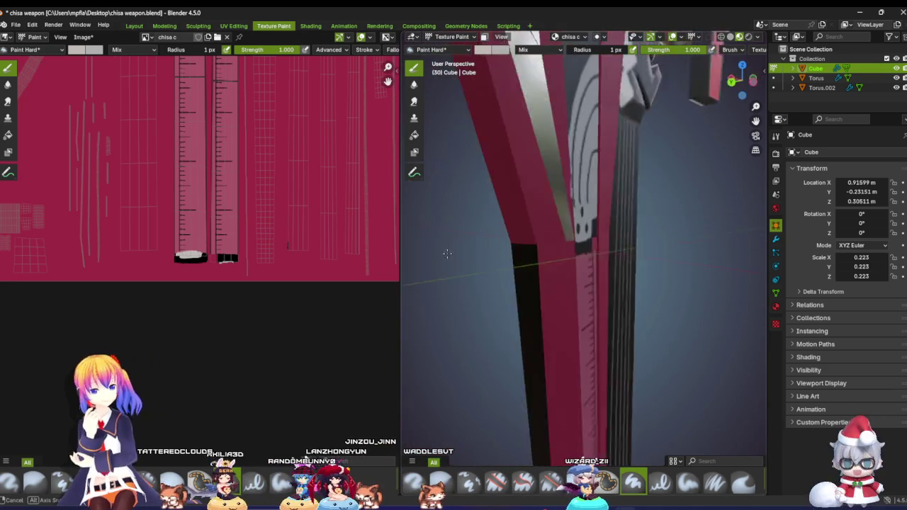
mouse_move(557, 256)
middle_mouse_down()
mouse_move(514, 260)
mouse_move(509, 253)
mouse_move(454, 270)
middle_mouse_up()
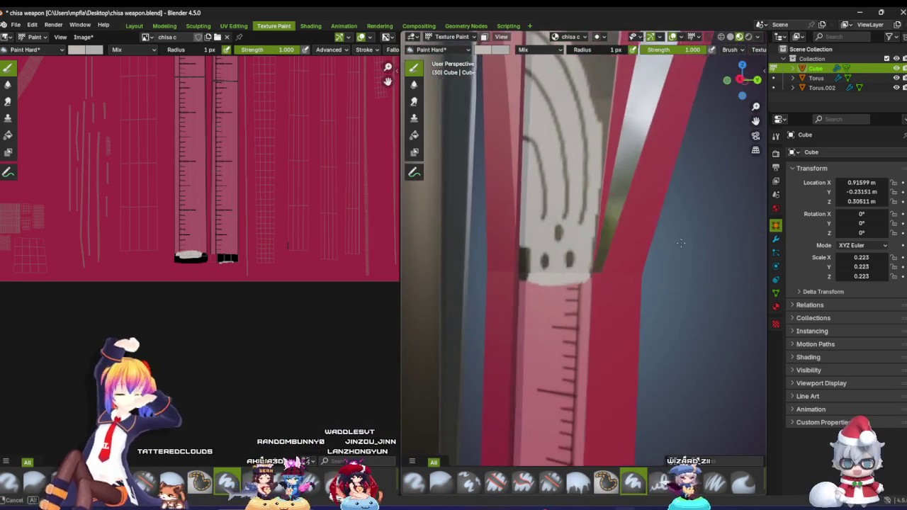
Step: Zoom onto the handle end, switch the paint colour to black, and trim the grey band's bottom edge
scroll(192, 257, "up", 3)
scroll(184, 262, "up", 3)
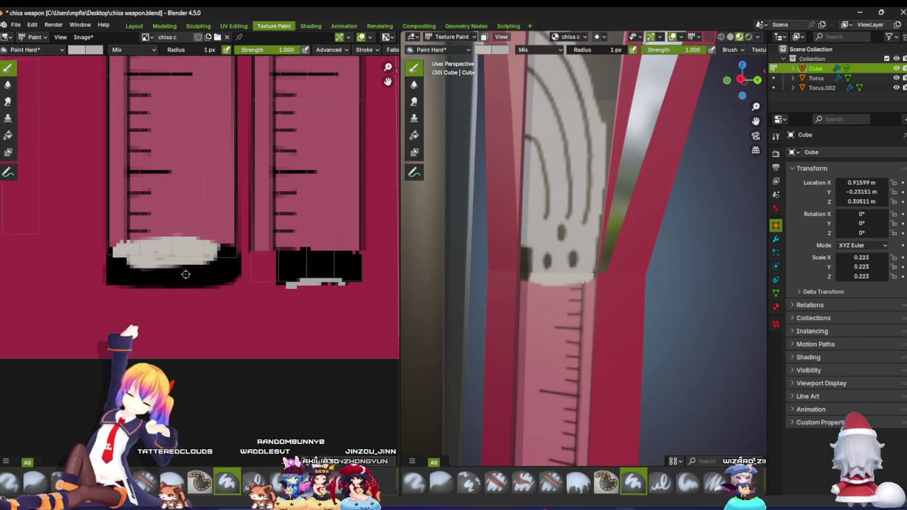
scroll(158, 207, "up", 2)
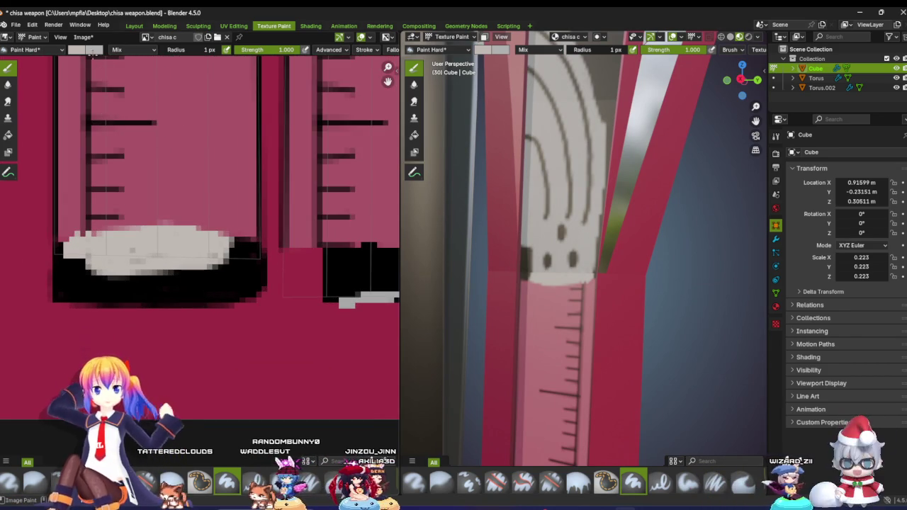
left_click(92, 52)
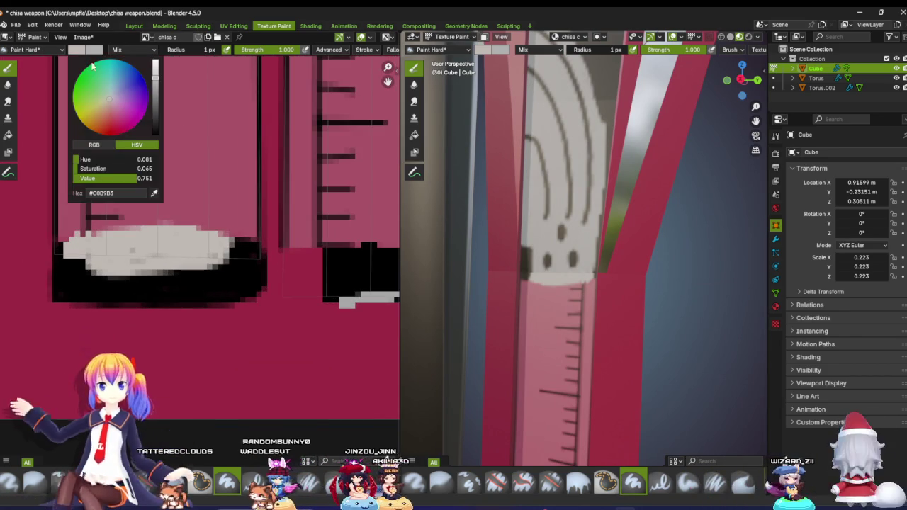
left_click(155, 194)
left_click(104, 264)
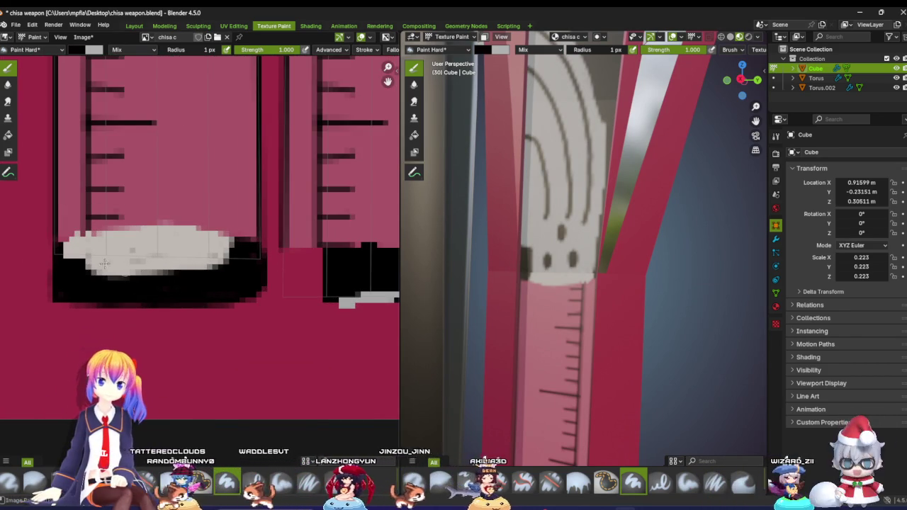
mouse_move(86, 268)
left_mouse_down()
mouse_move(205, 269)
mouse_move(183, 265)
left_mouse_up()
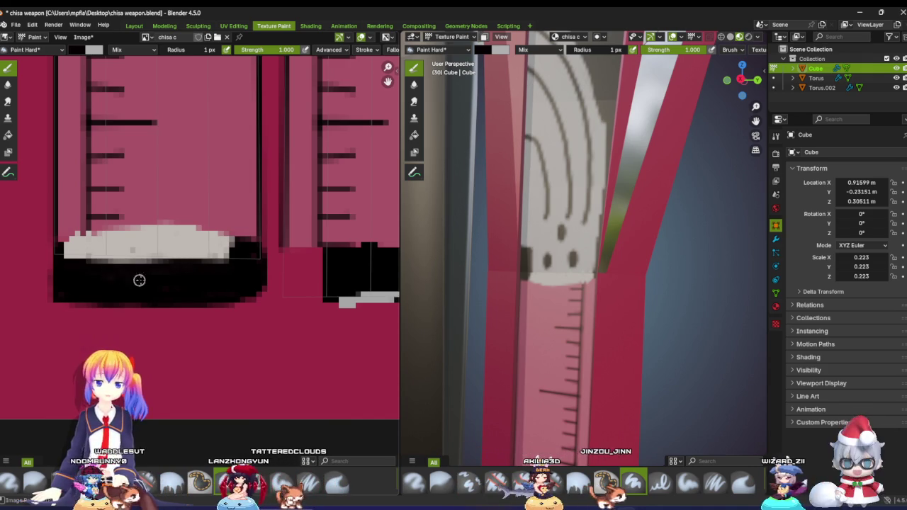
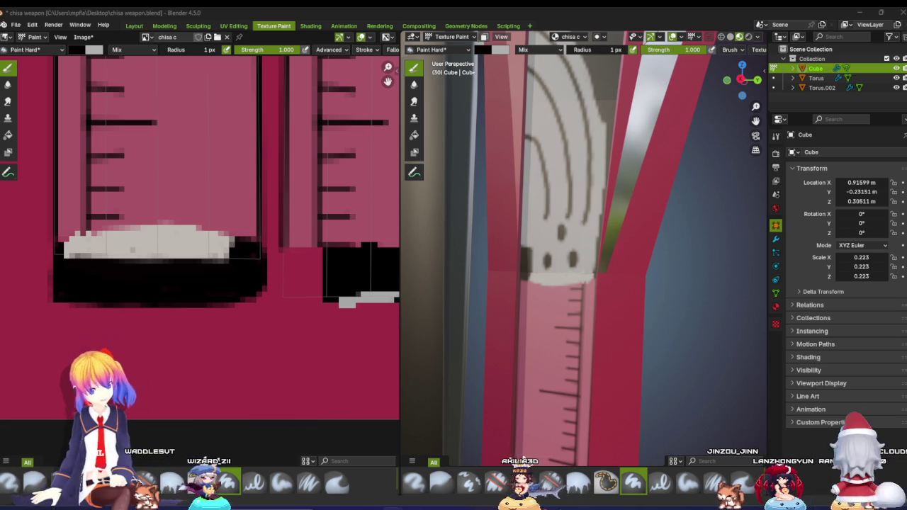
Step: Hide Torus and Torus.002 in the Outliner, keeping the red Cube body visible
mouse_move(567, 341)
middle_mouse_down()
mouse_move(565, 358)
mouse_move(535, 340)
middle_mouse_up()
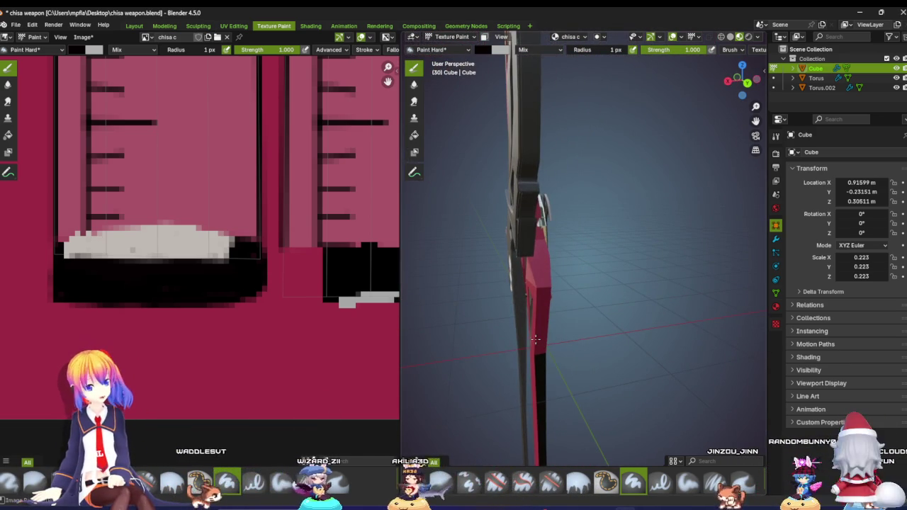
scroll(535, 340, "up", 3)
mouse_move(535, 339)
middle_mouse_down()
mouse_move(566, 282)
mouse_move(421, 254)
mouse_move(547, 273)
mouse_move(695, 197)
middle_mouse_up()
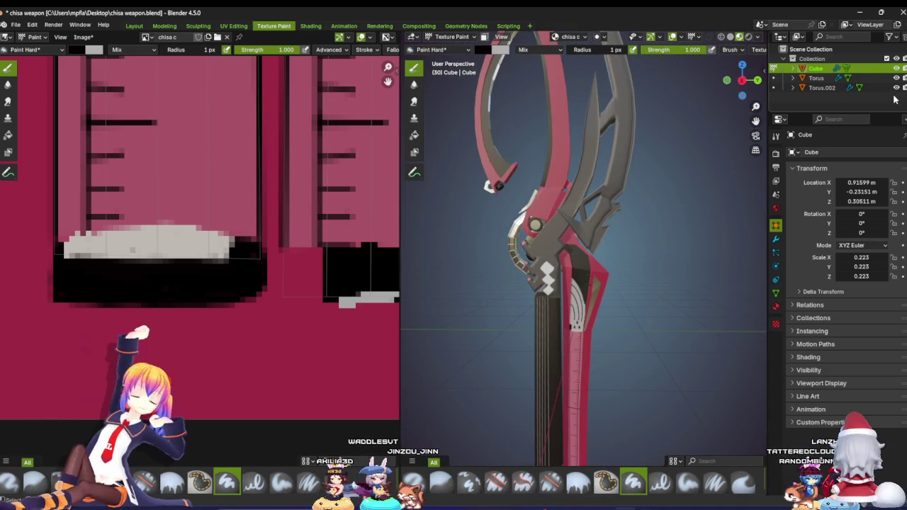
left_click(896, 68)
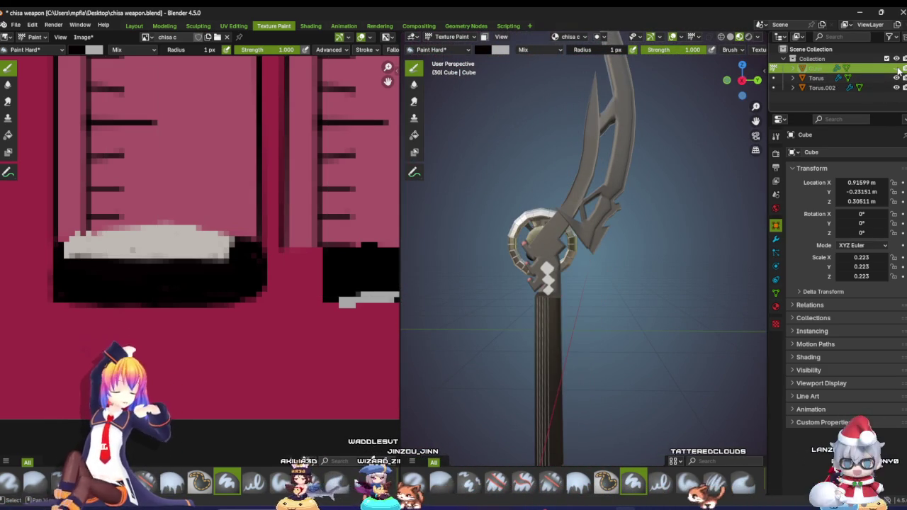
scroll(617, 233, "up", 2)
left_click(897, 78)
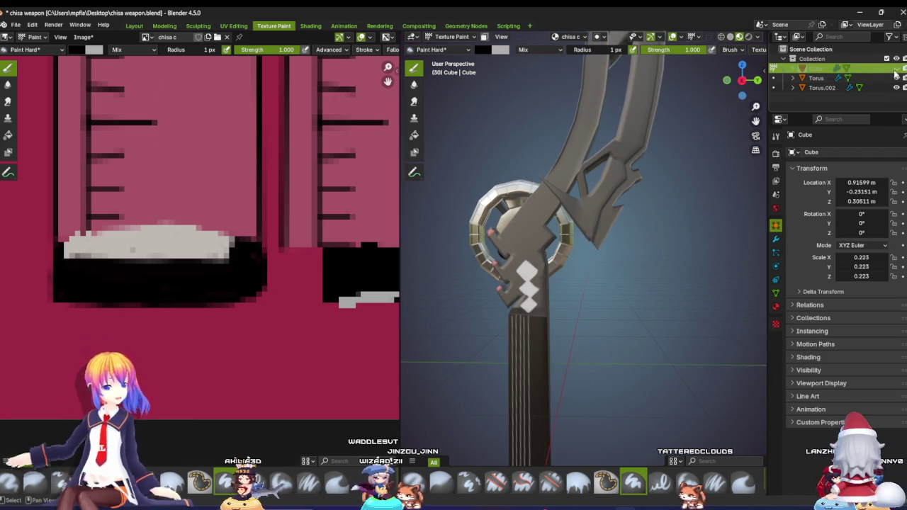
left_click(896, 78)
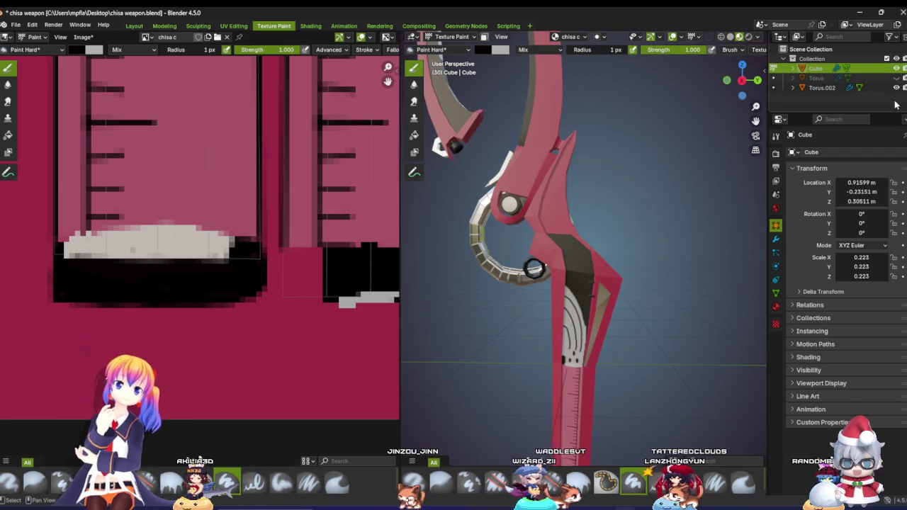
left_click(897, 87)
scroll(510, 248, "up", 3)
mouse_move(496, 269)
middle_mouse_down()
mouse_move(427, 242)
mouse_move(741, 246)
mouse_move(745, 236)
middle_mouse_up()
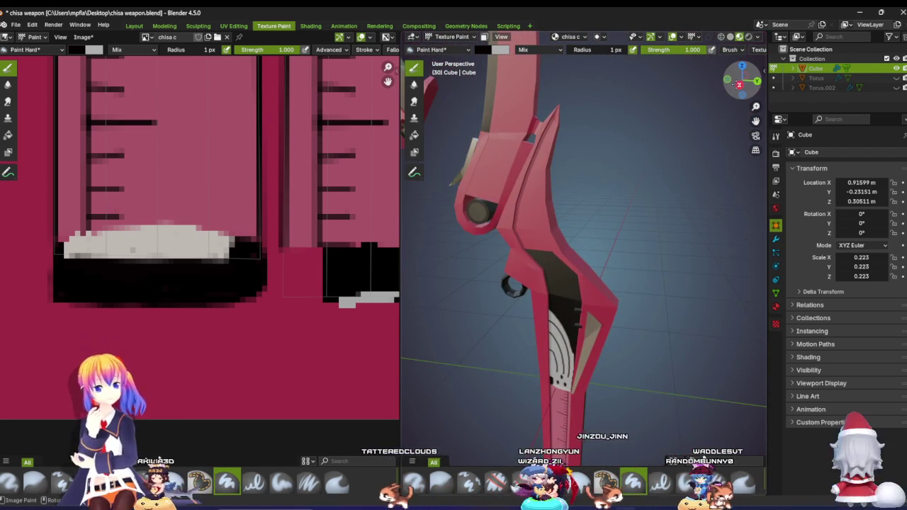
Step: Frame the red blade close up in Right Orthographic view
left_click(739, 85)
scroll(555, 250, "up", 2)
scroll(555, 249, "up", 1)
scroll(555, 250, "up", 2)
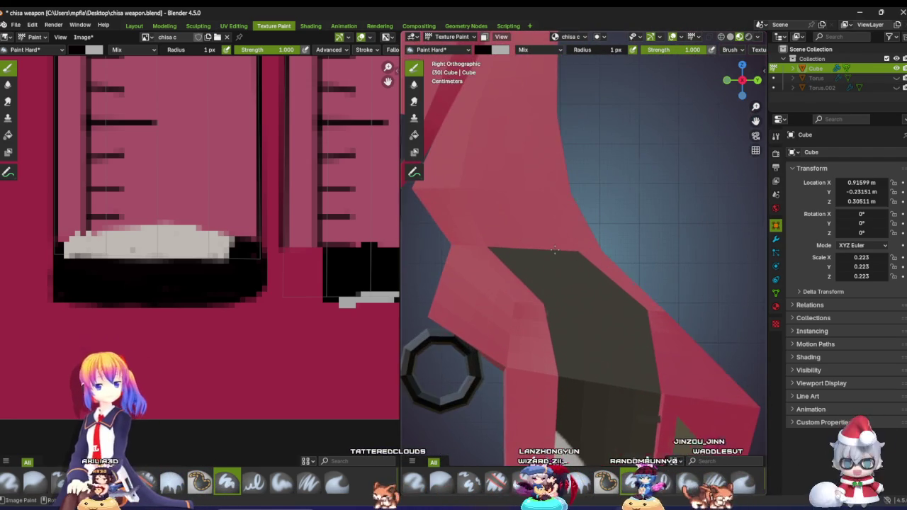
scroll(535, 249, "down", 2)
scroll(329, 250, "down", 2)
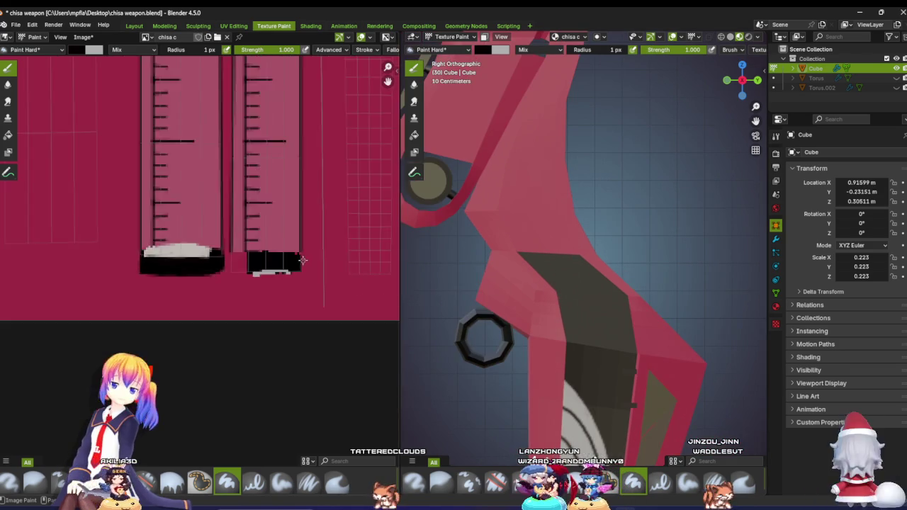
scroll(330, 250, "down", 3)
scroll(546, 245, "up", 1)
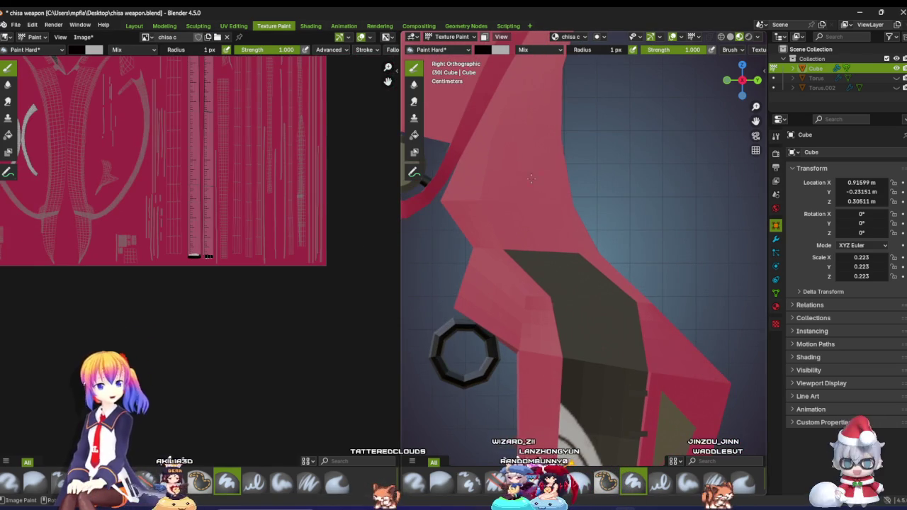
scroll(535, 192, "up", 1)
scroll(546, 212, "up", 2)
scroll(553, 227, "up", 1)
scroll(560, 245, "down", 1)
middle_click_drag(560, 246, 761, 244)
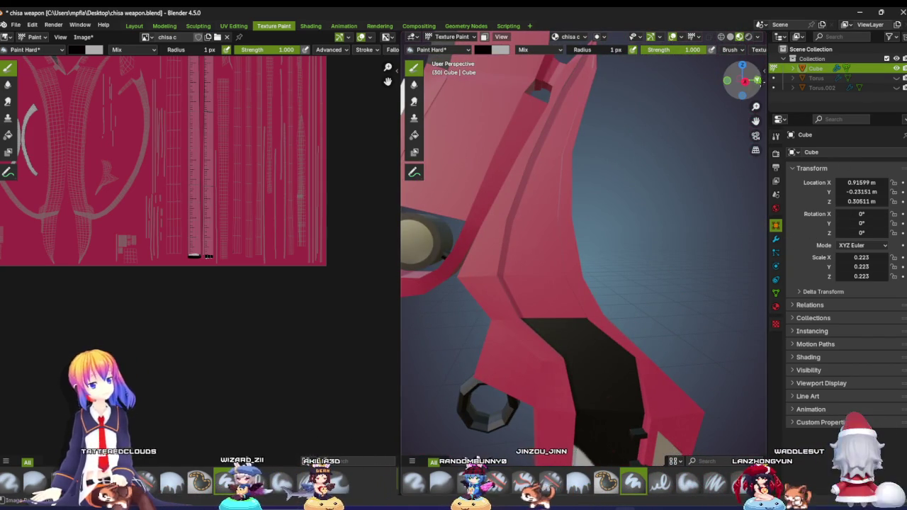
Step: Paint a thin dark dashed line down the blade from the right-side view
left_click(745, 81)
scroll(611, 189, "up", 3)
scroll(612, 189, "up", 2)
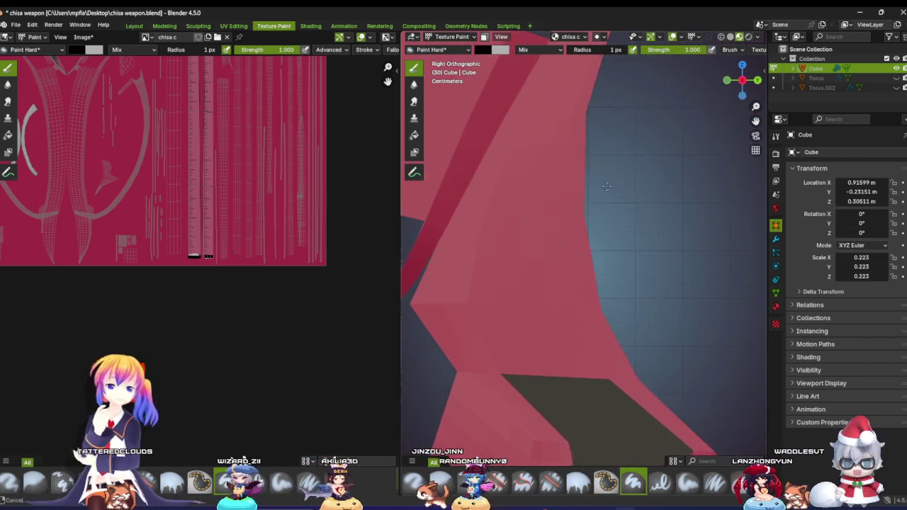
scroll(595, 202, "down", 1)
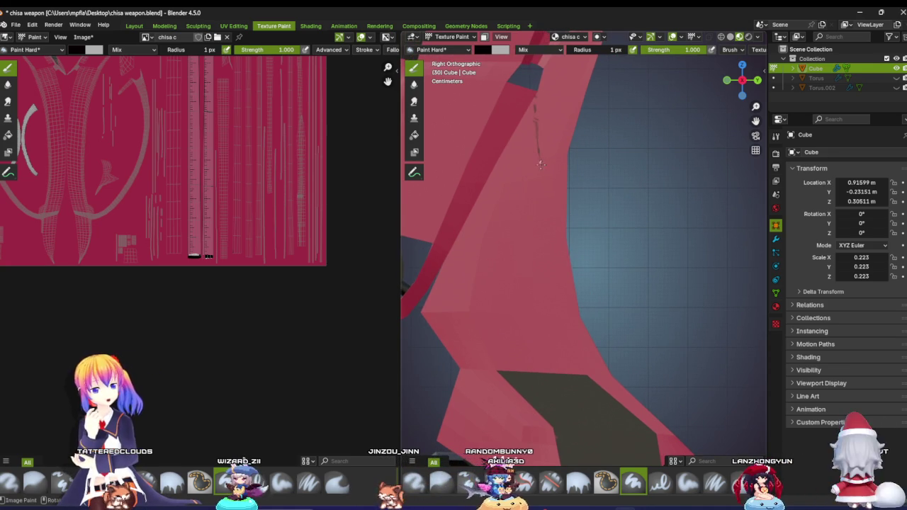
left_click_drag(547, 236, 574, 360)
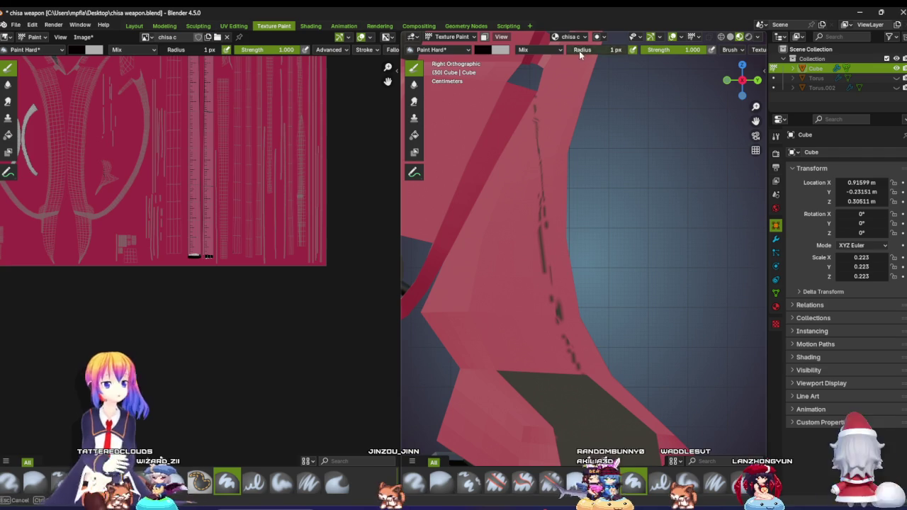
key("BackSpace")
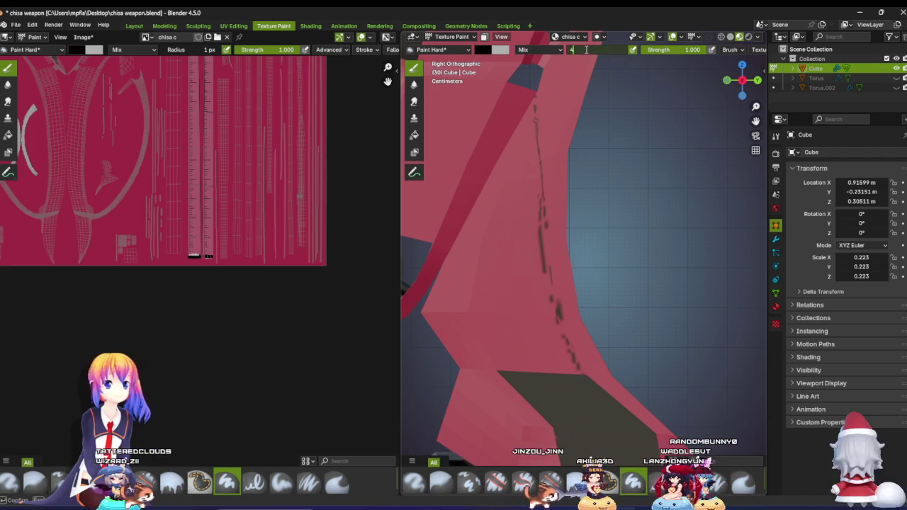
Step: Set the brush radius to 4 and paint dark speckled marks along the blade edge
type("4")
key("Return")
left_click_drag(529, 220, 535, 107)
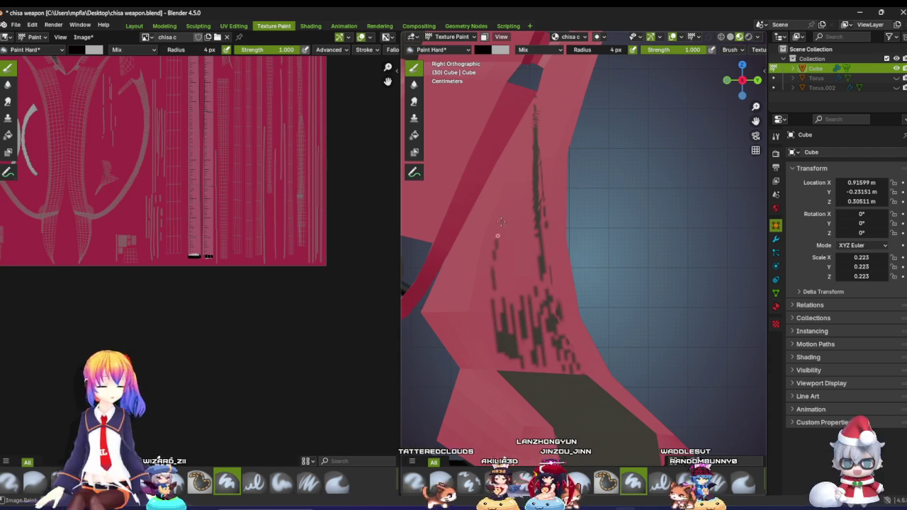
left_click_drag(509, 186, 523, 196)
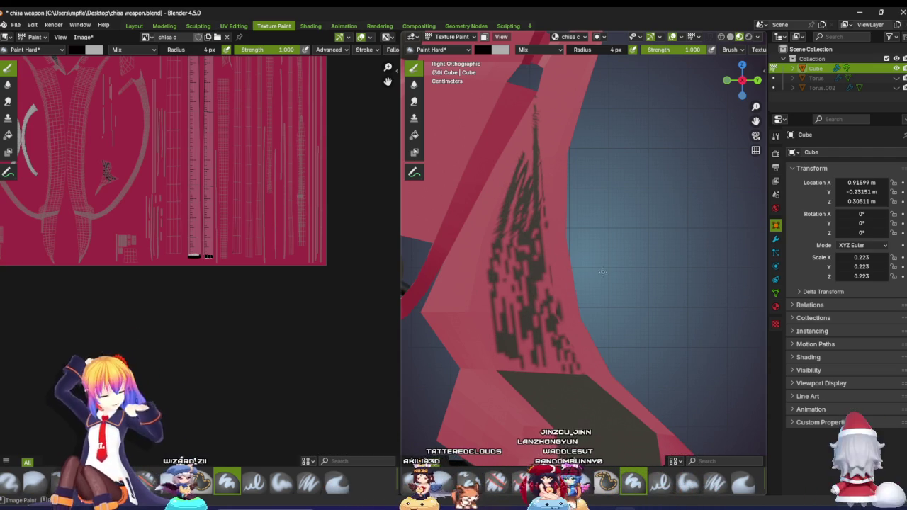
scroll(177, 171, "down", 4)
scroll(177, 170, "down", 2)
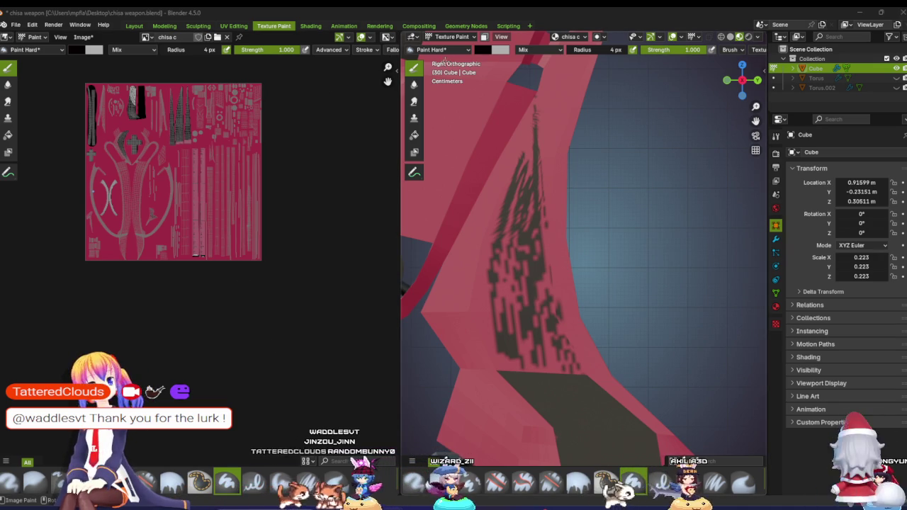
key("f")
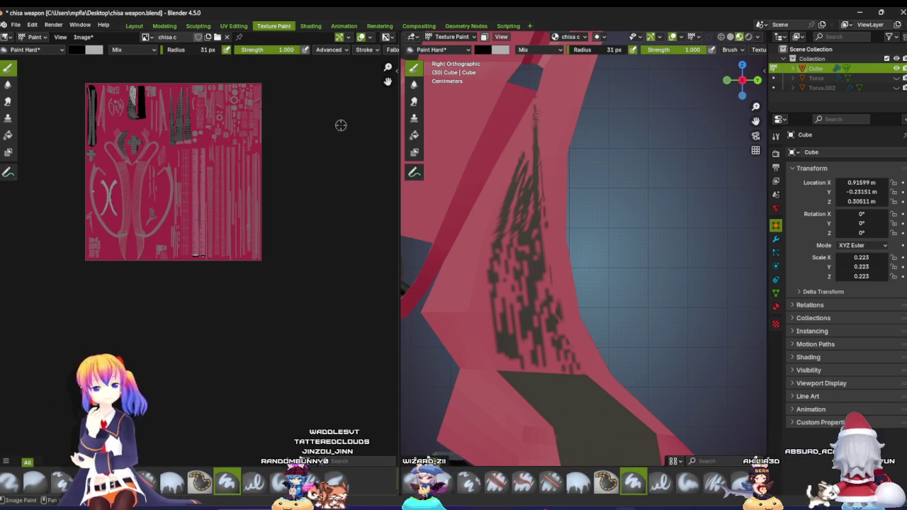
Step: Resize the brush to 19 px and fill the speckled blade area with a solid dark tapered strip
key("KP_Divide")
key("KP_Divide")
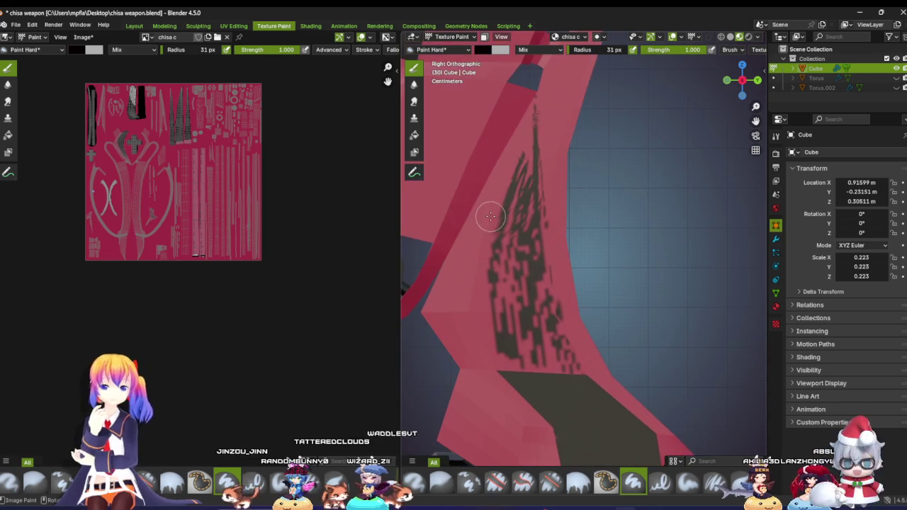
key("f")
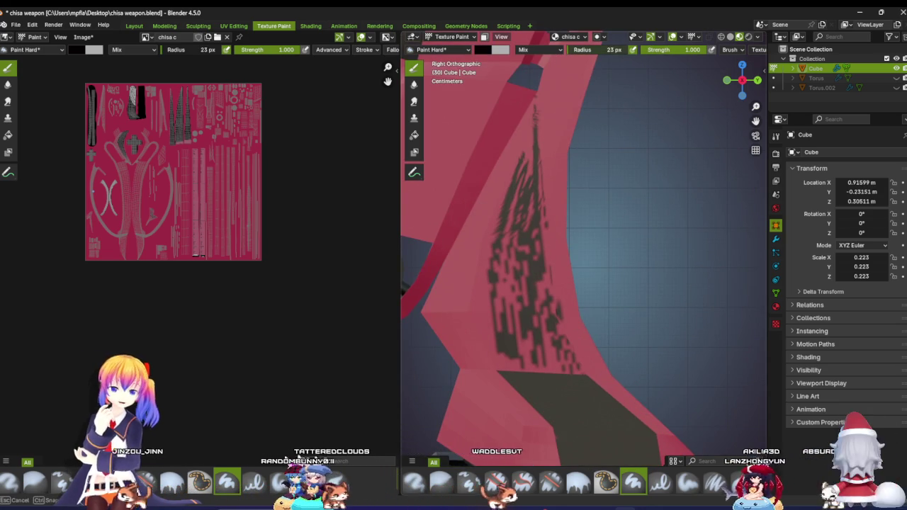
key("Return")
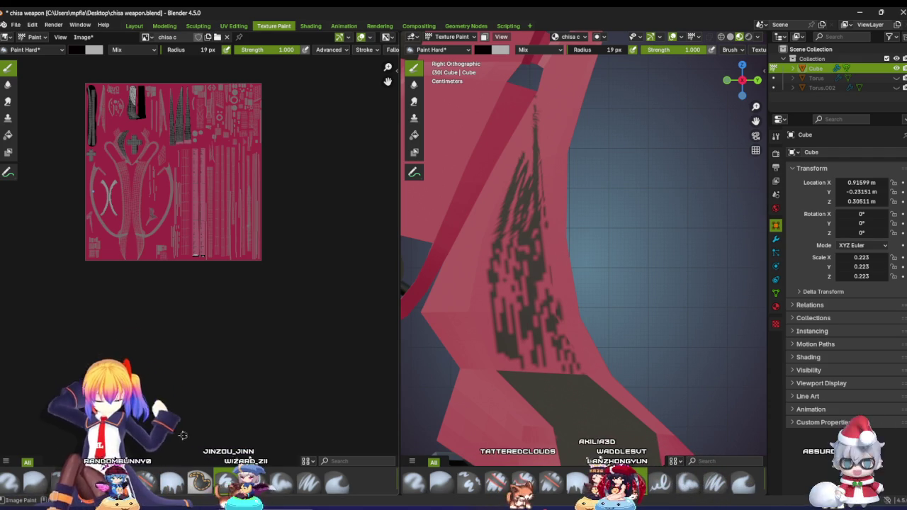
scroll(291, 305, "down", 6)
scroll(269, 283, "up", 6)
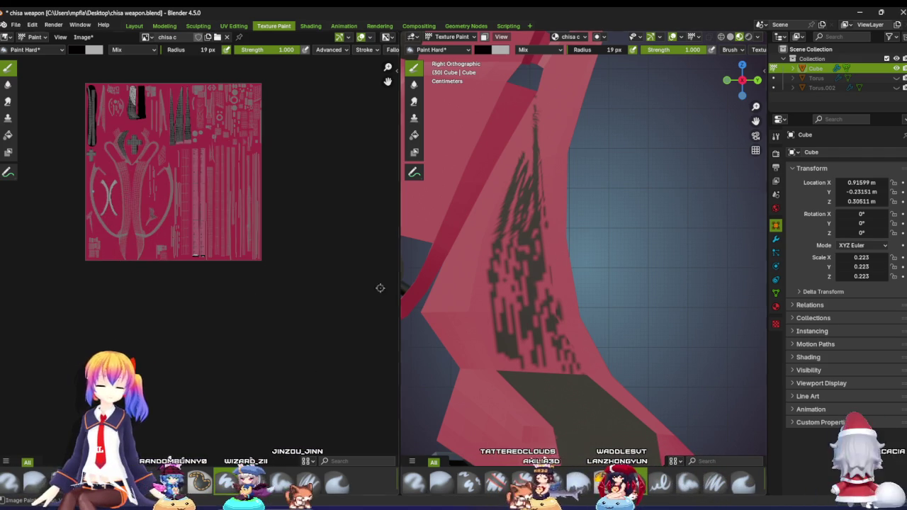
scroll(517, 375, "down", 3)
scroll(543, 300, "up", 4)
scroll(535, 305, "up", 2)
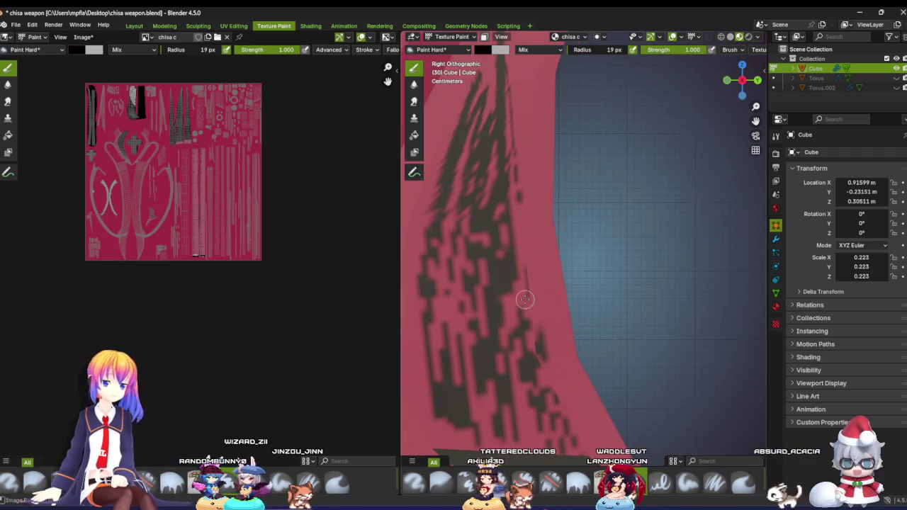
scroll(526, 299, "down", 2)
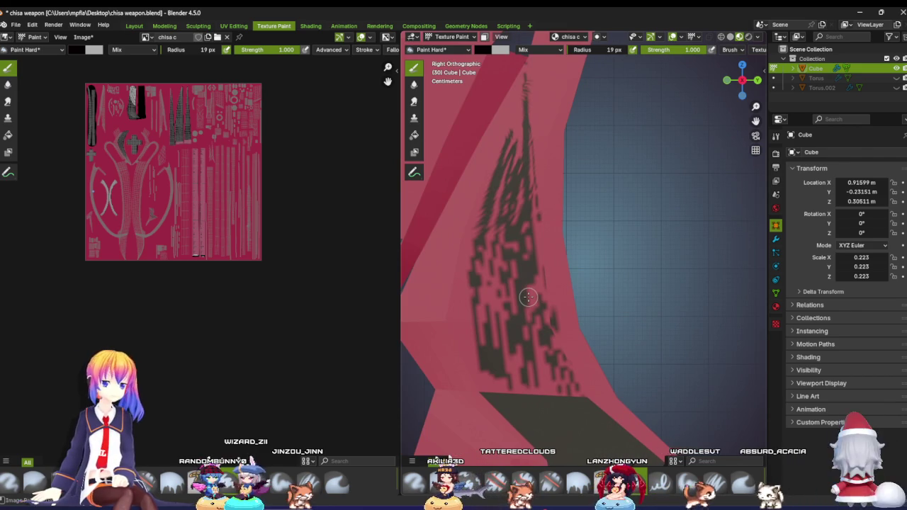
left_click_drag(499, 335, 484, 310)
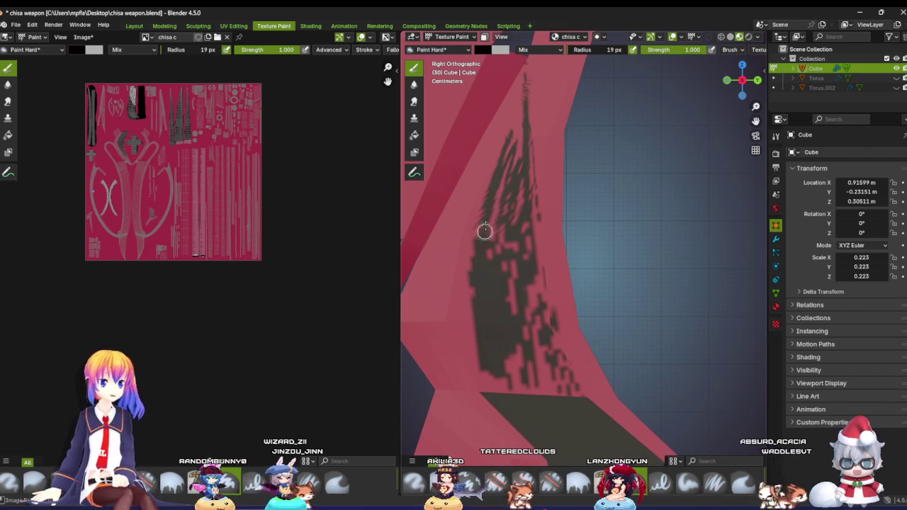
mouse_move(518, 109)
left_mouse_down()
mouse_move(518, 156)
mouse_move(486, 300)
mouse_move(494, 366)
mouse_move(486, 358)
mouse_move(491, 391)
mouse_move(519, 356)
mouse_move(557, 384)
left_mouse_up()
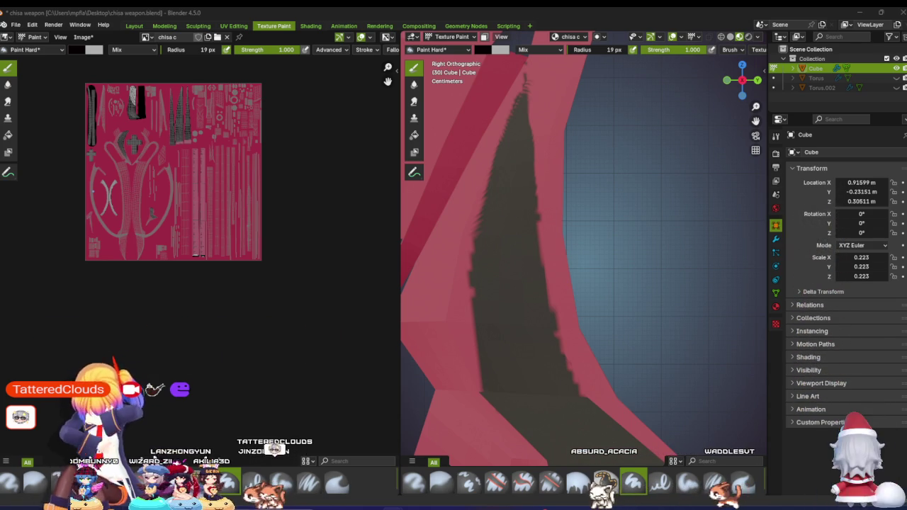
Step: Zoom and orbit to an angled close view of the blade's inner strip
scroll(355, 409, "down", 3)
scroll(184, 311, "up", 1)
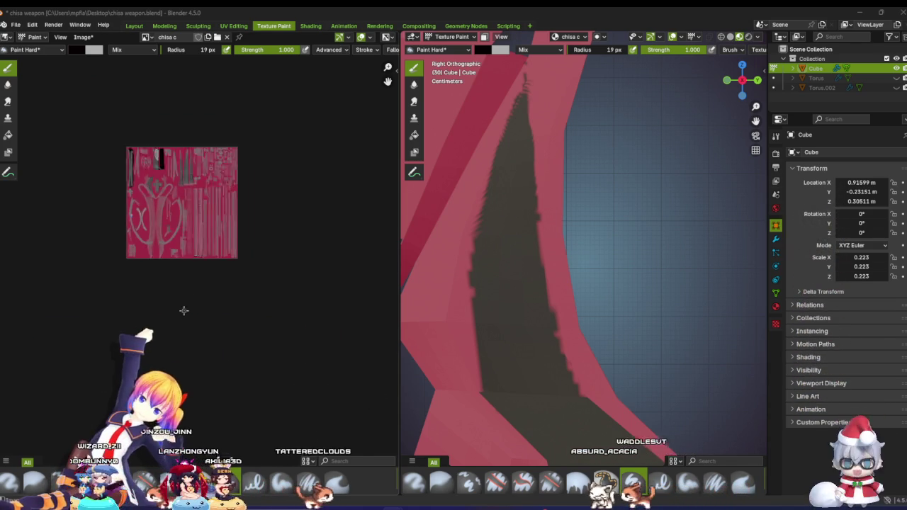
scroll(184, 310, "up", 2)
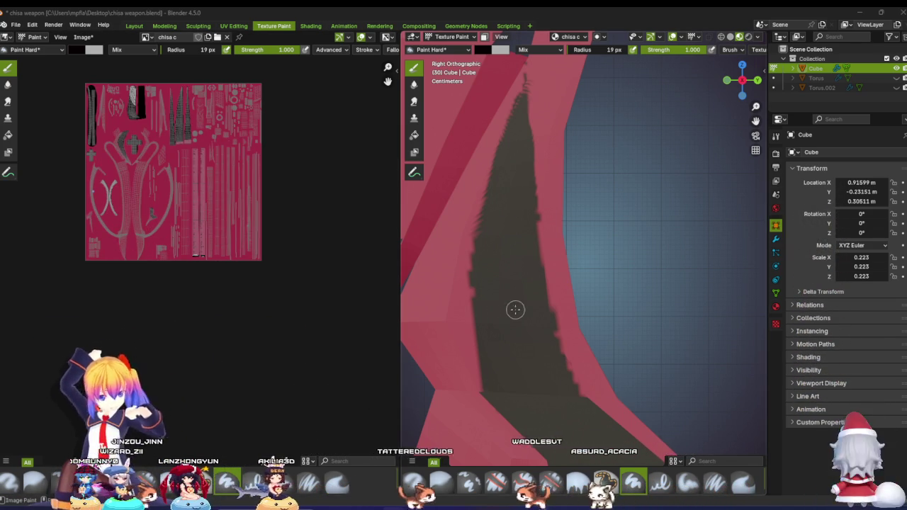
scroll(516, 309, "down", 5)
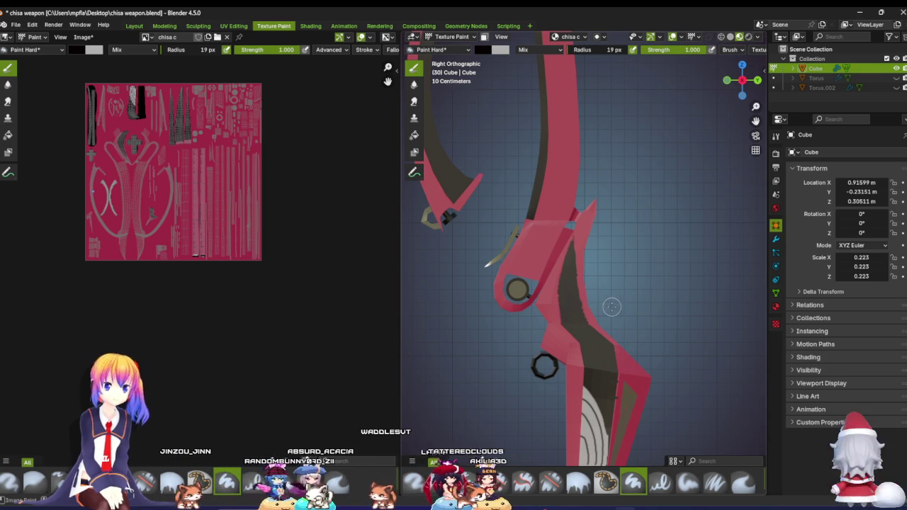
scroll(612, 306, "up", 5)
scroll(516, 348, "up", 2)
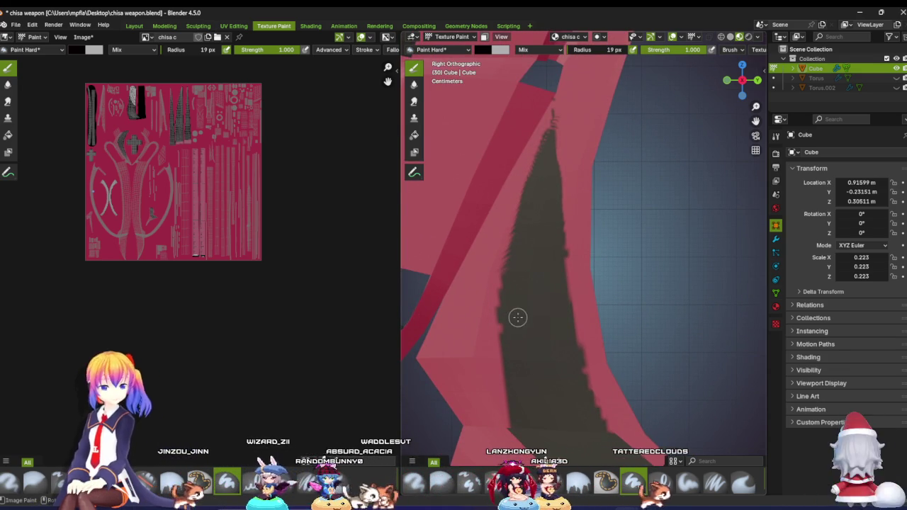
mouse_move(531, 324)
middle_mouse_down()
mouse_move(538, 333)
mouse_move(692, 345)
middle_mouse_up()
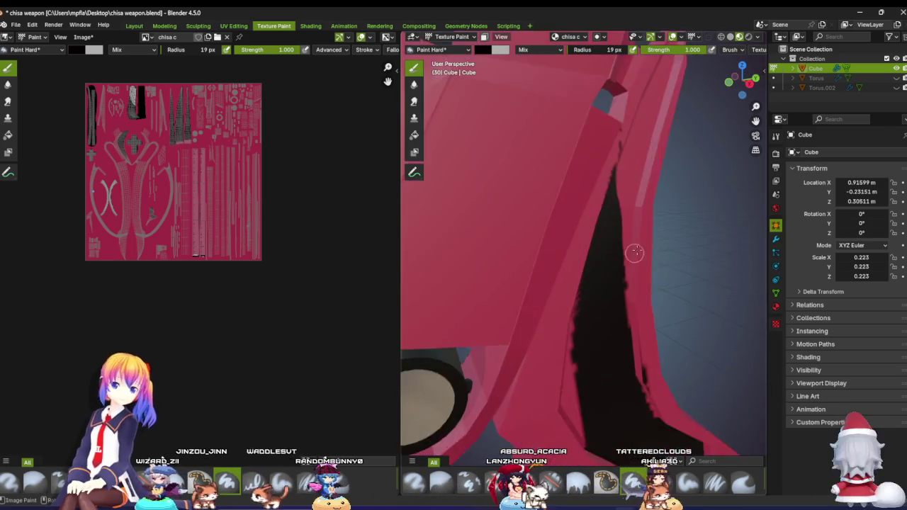
mouse_move(693, 346)
middle_mouse_down()
mouse_move(532, 283)
mouse_move(553, 238)
mouse_move(545, 187)
mouse_move(591, 186)
middle_mouse_up()
scroll(530, 188, "up", 3)
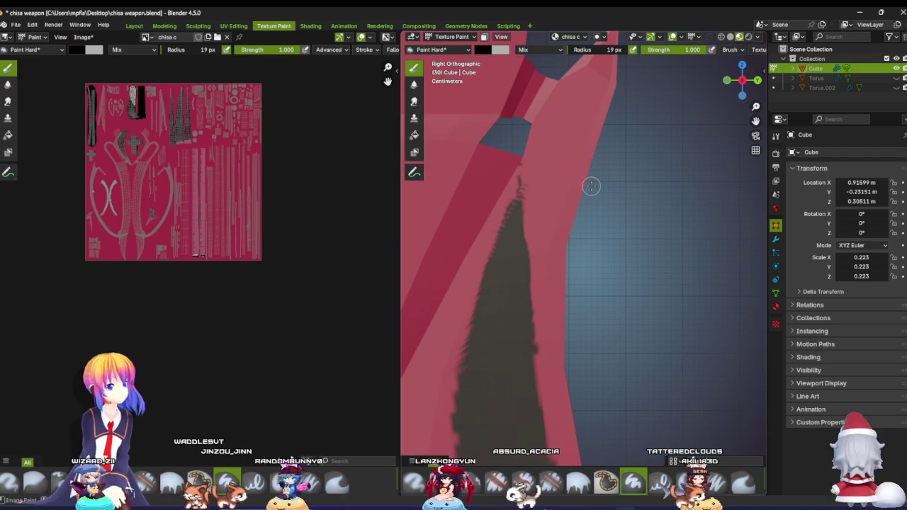
Step: Paint a dark stripe up the inner strip toward the notch and widen its left edge
mouse_move(549, 147)
left_mouse_down()
mouse_move(531, 344)
mouse_move(522, 248)
mouse_move(538, 154)
left_mouse_up()
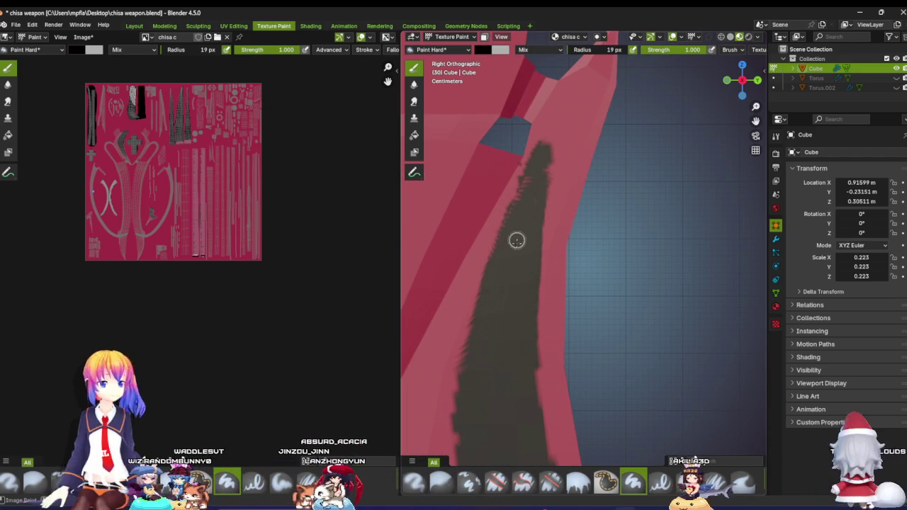
left_click_drag(551, 137, 557, 126)
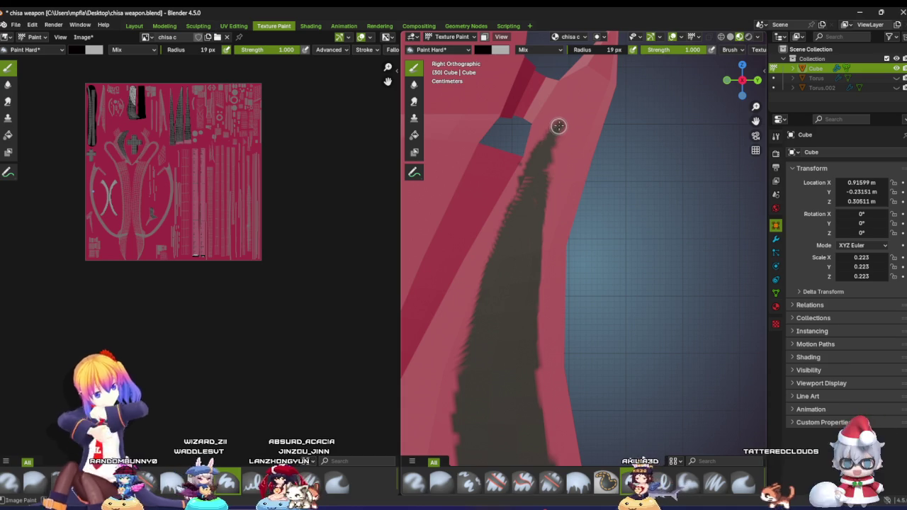
mouse_move(531, 181)
left_mouse_down()
mouse_move(513, 217)
mouse_move(547, 142)
mouse_move(535, 209)
mouse_move(557, 129)
mouse_move(521, 336)
left_mouse_up()
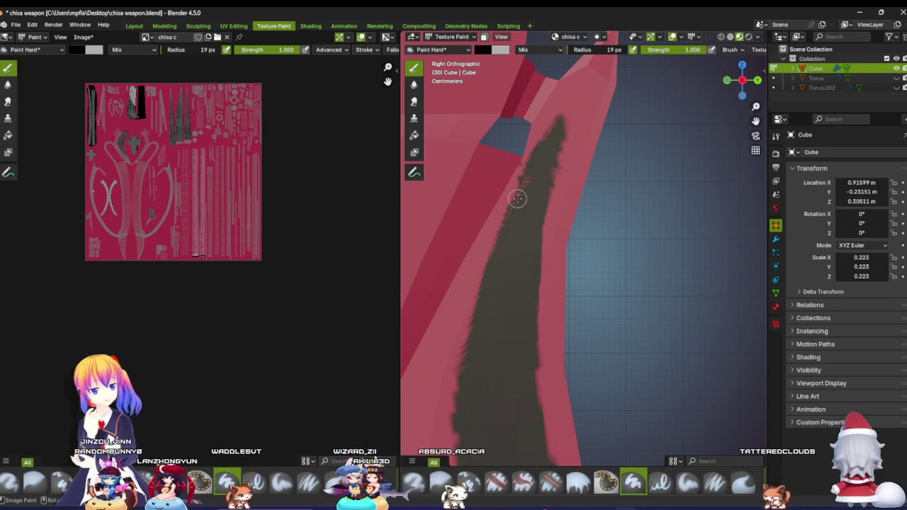
scroll(578, 183, "down", 3)
scroll(541, 186, "down", 3)
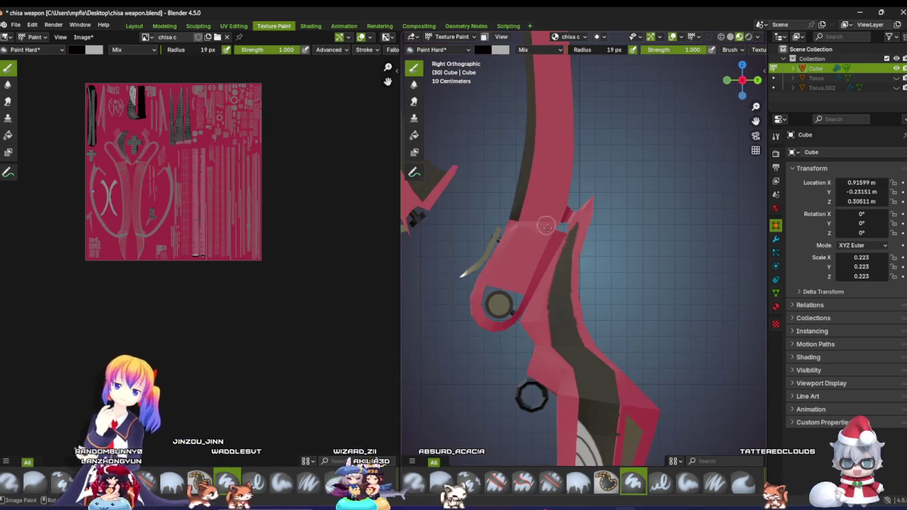
Step: Extend the dark band further along the blade edge with extra black strokes
mouse_move(567, 275)
middle_mouse_down()
mouse_move(586, 260)
mouse_move(564, 263)
middle_mouse_up()
scroll(586, 260, "up", 3)
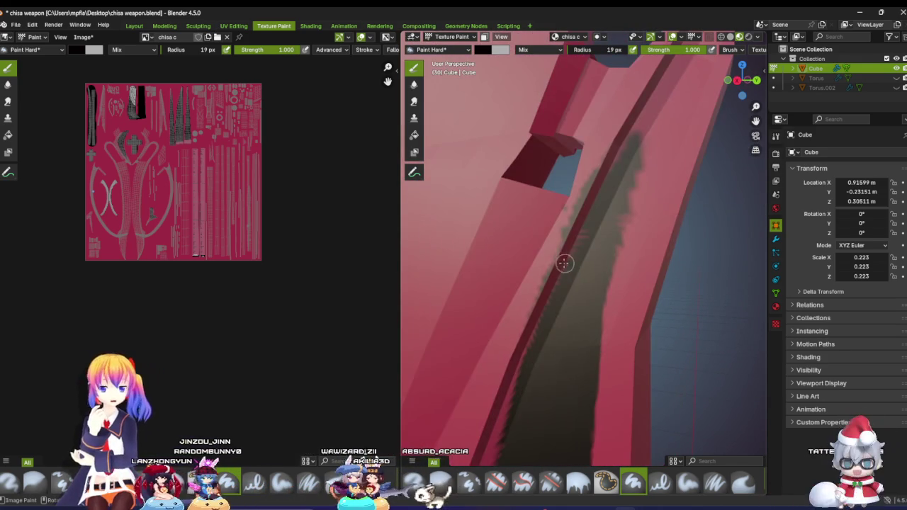
left_click_drag(524, 348, 520, 373)
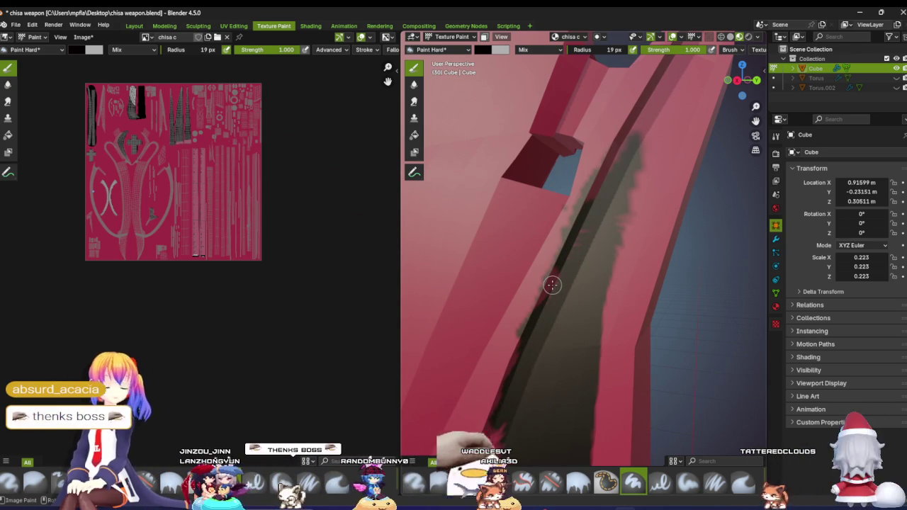
mouse_move(552, 285)
middle_mouse_down("shift")
mouse_move(540, 170)
mouse_move(525, 147)
middle_mouse_up("shift")
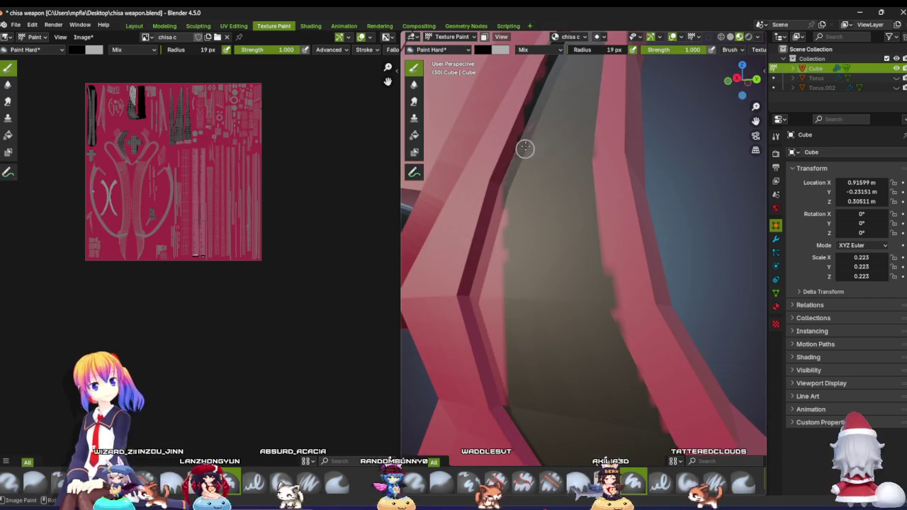
left_click_drag(498, 202, 486, 266)
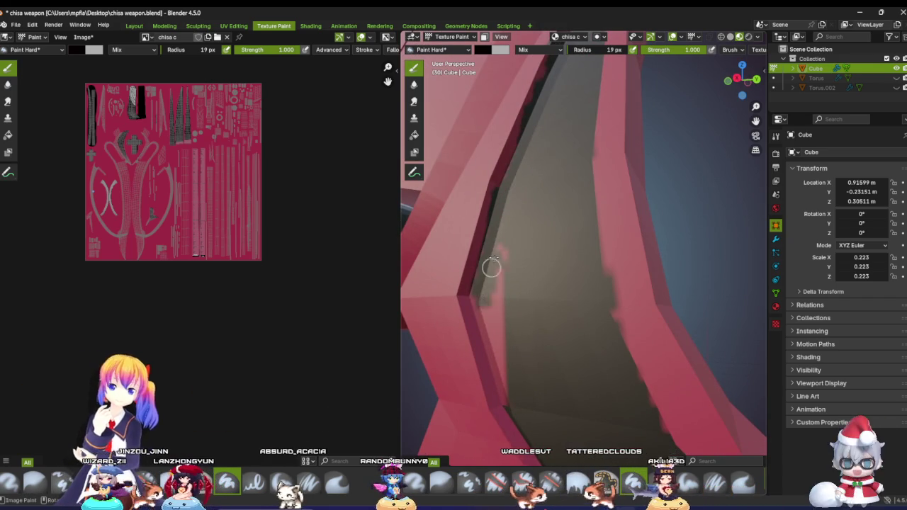
left_click_drag(481, 315, 482, 327)
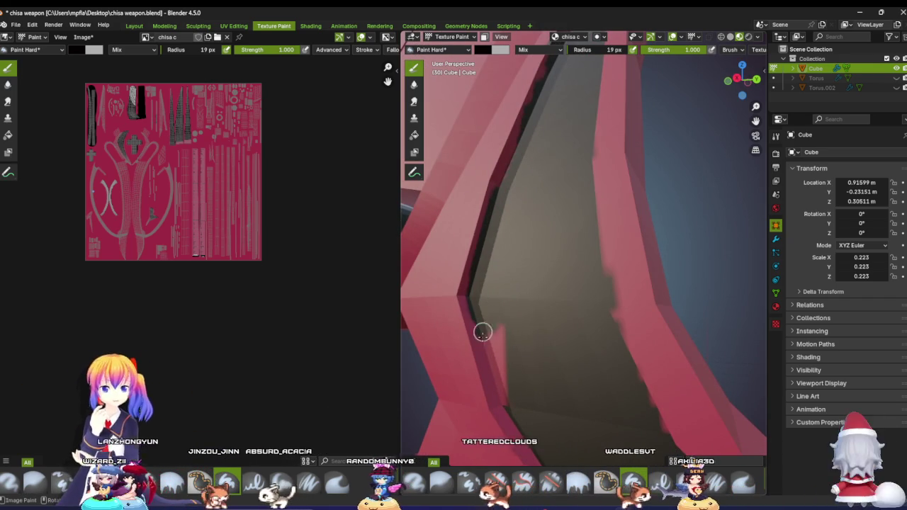
Step: Orbit around the blade's rounded end and hinge to check the continuous stripe
mouse_move(530, 298)
middle_mouse_down()
mouse_move(524, 324)
mouse_move(611, 308)
mouse_move(586, 310)
mouse_move(593, 324)
mouse_move(567, 313)
middle_mouse_up()
scroll(525, 324, "down", 3)
scroll(555, 303, "up", 3)
mouse_move(552, 267)
middle_mouse_down()
mouse_move(524, 263)
mouse_move(454, 287)
mouse_move(461, 282)
middle_mouse_up()
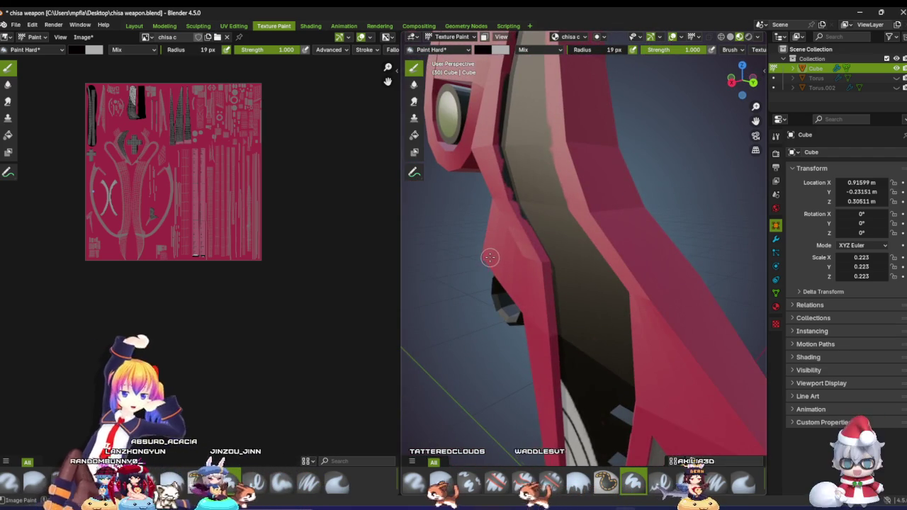
mouse_move(524, 268)
middle_mouse_down()
mouse_move(552, 283)
mouse_move(588, 283)
mouse_move(573, 269)
mouse_move(560, 350)
mouse_move(551, 320)
mouse_move(500, 312)
middle_mouse_up()
scroll(560, 350, "down", 2)
scroll(560, 350, "down", 3)
scroll(575, 306, "up", 2)
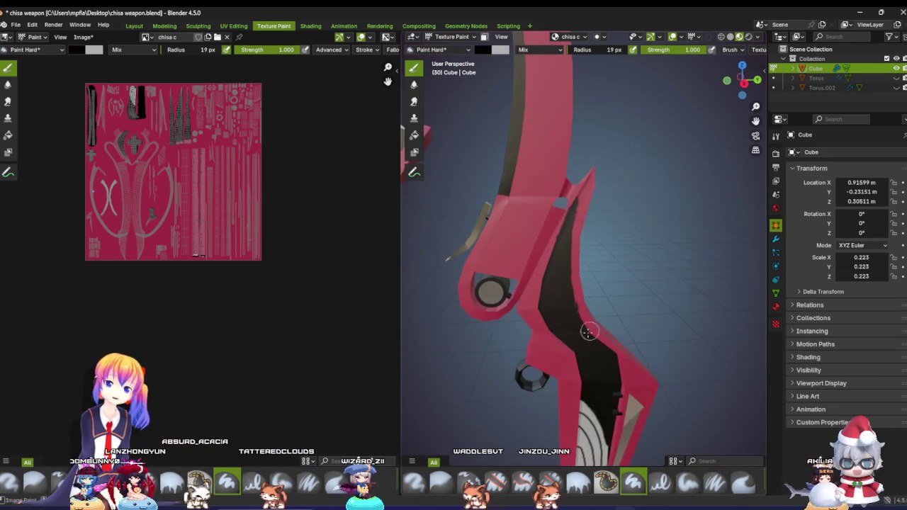
scroll(587, 330, "up", 2)
mouse_move(577, 251)
middle_mouse_down()
mouse_move(699, 260)
mouse_move(716, 270)
mouse_move(681, 284)
mouse_move(456, 300)
mouse_move(511, 286)
middle_mouse_up()
scroll(648, 299, "up", 3)
scroll(489, 293, "up", 2)
scroll(489, 293, "down", 2)
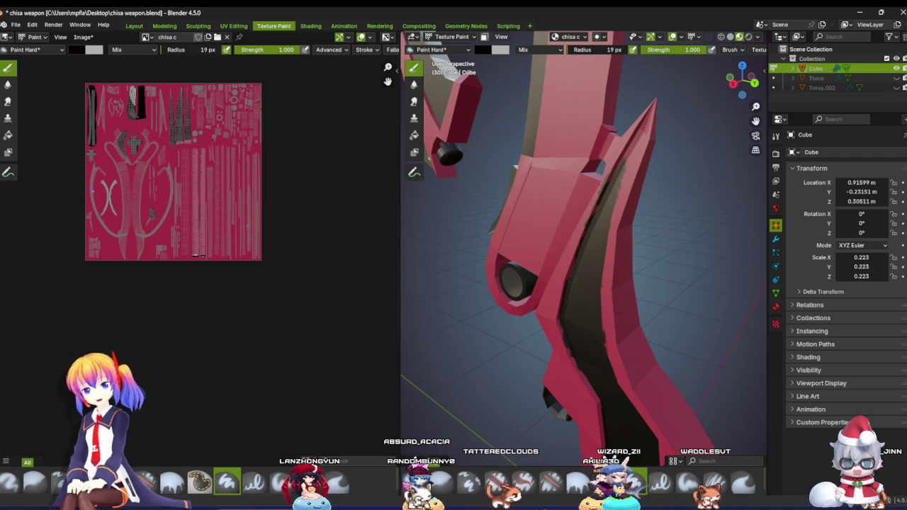
middle_click_drag(560, 322, 577, 323)
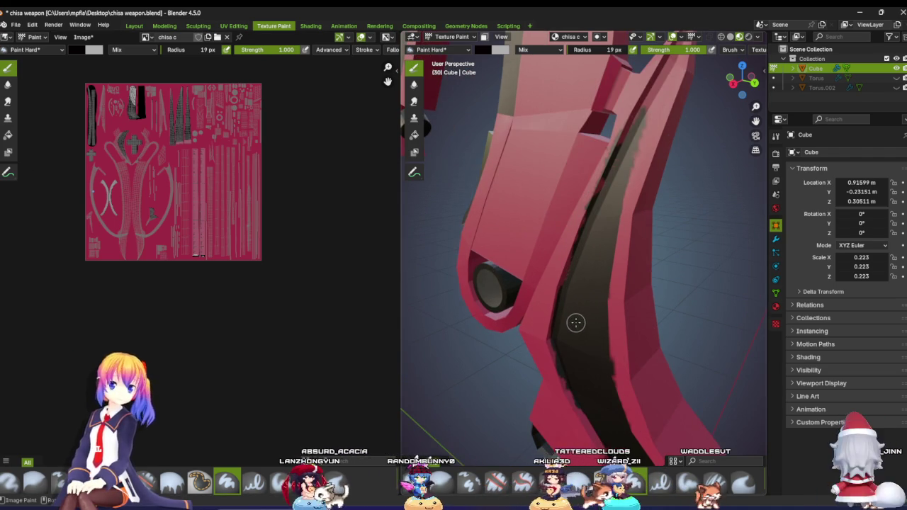
Step: Set the brush colour to the weapon's crimson red
scroll(320, 230, "up", 2)
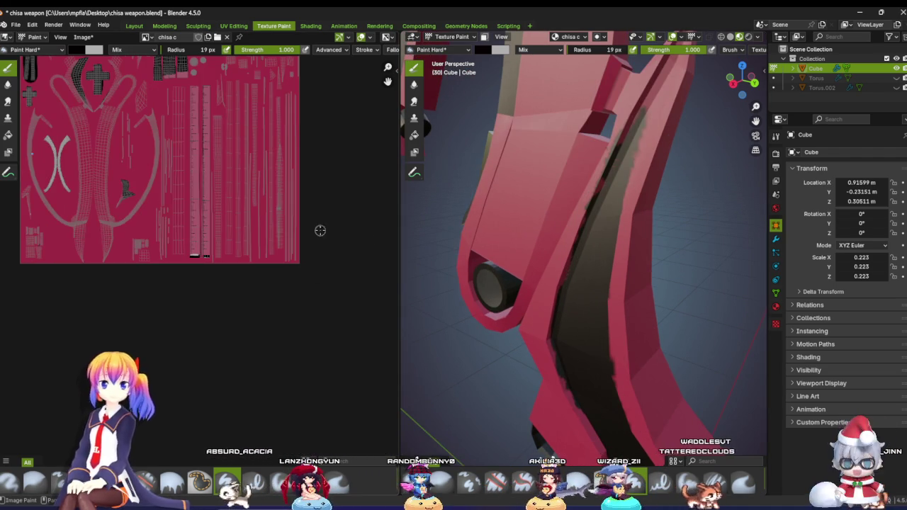
scroll(176, 188, "up", 1)
scroll(184, 202, "up", 3)
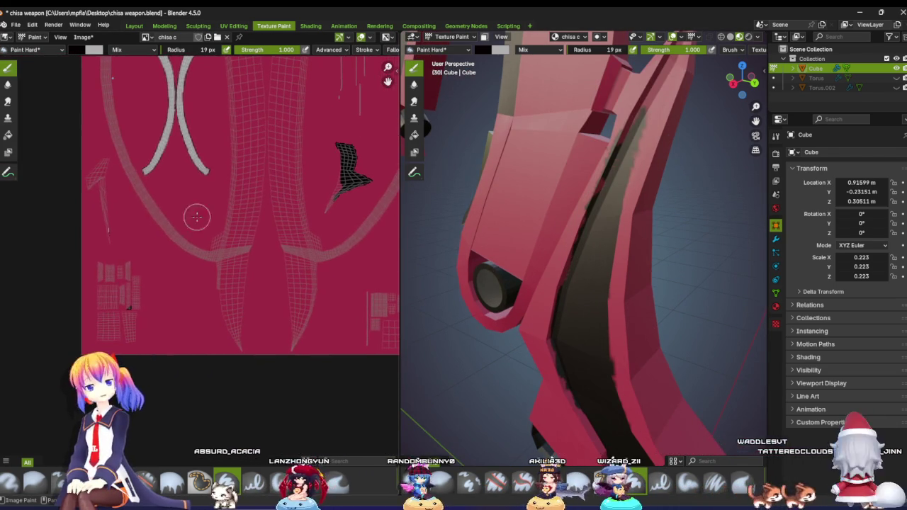
left_click(78, 51)
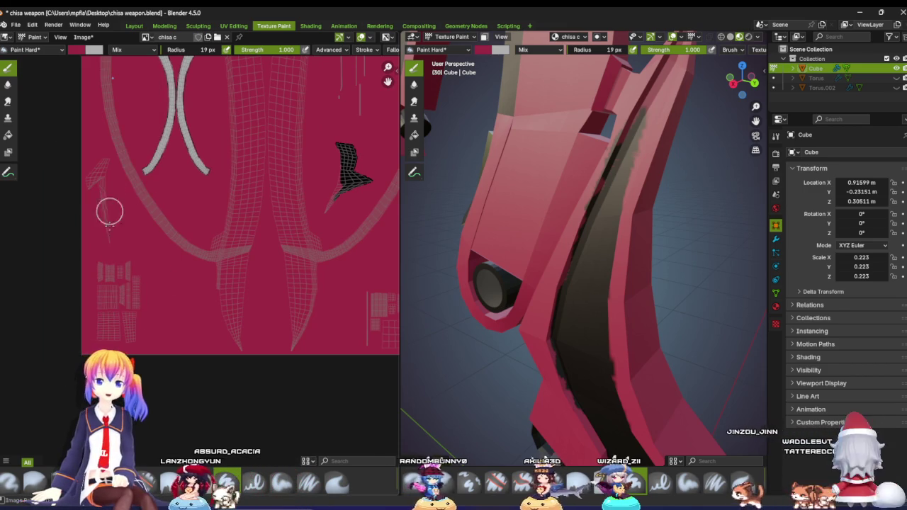
scroll(117, 252, "down", 4)
Step: Pan and zoom the UV texture layout to show the black U-shaped island
middle_click_drag(350, 282, 281, 244)
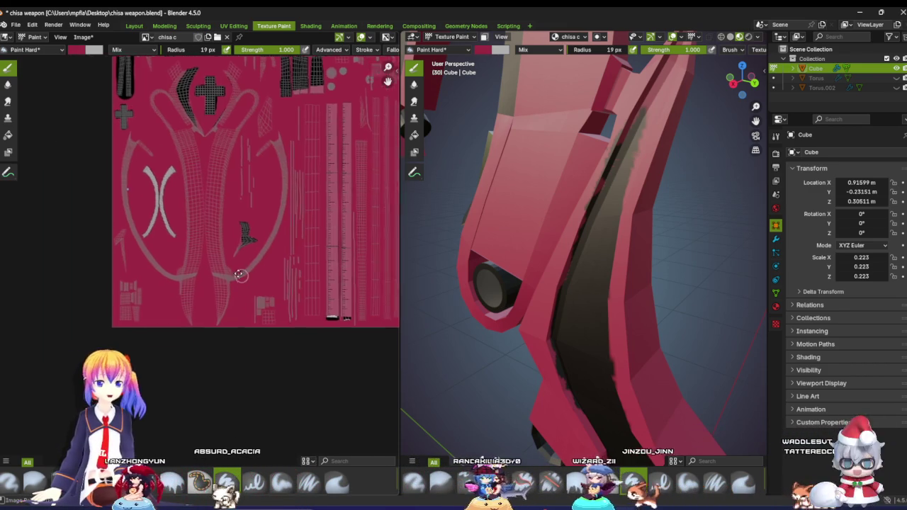
scroll(290, 241, "up", 2)
scroll(340, 220, "up", 2)
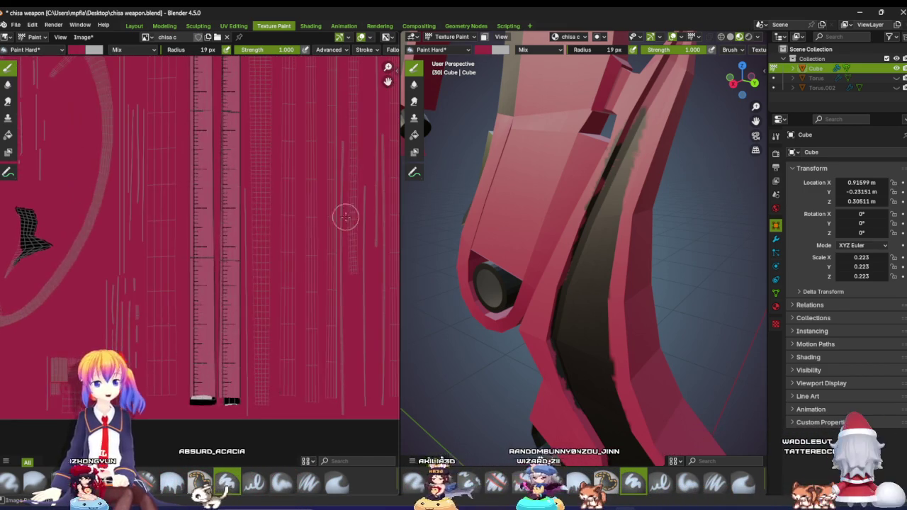
scroll(213, 298, "up", 2)
scroll(232, 250, "down", 1)
scroll(212, 207, "down", 1)
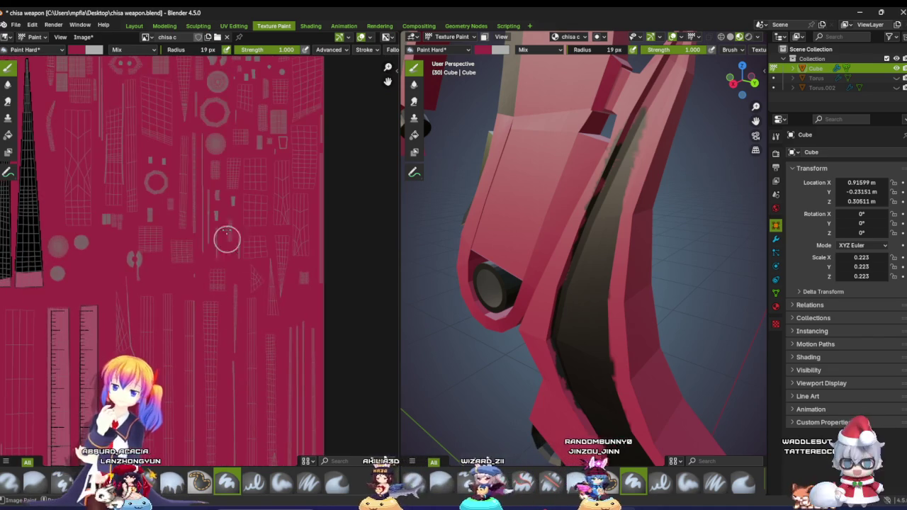
scroll(262, 336, "down", 2)
middle_click_drag(262, 336, 467, 294)
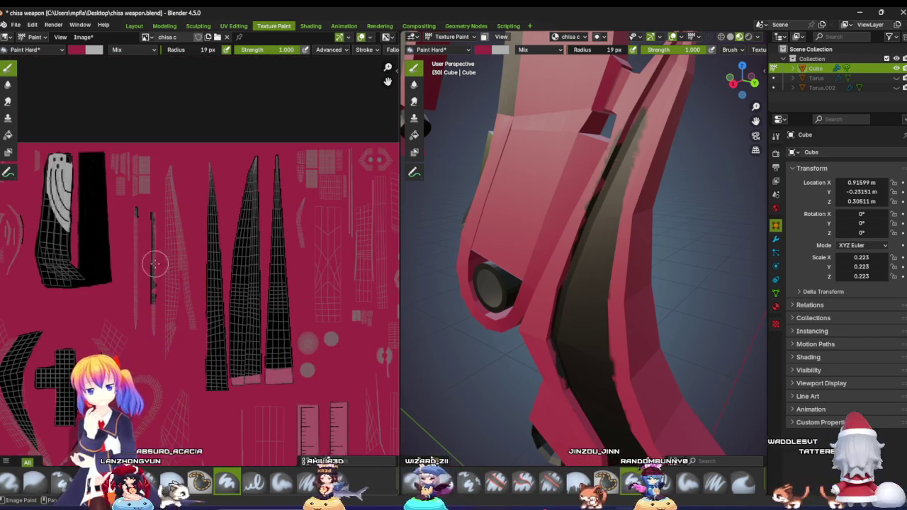
scroll(149, 241, "left", 4)
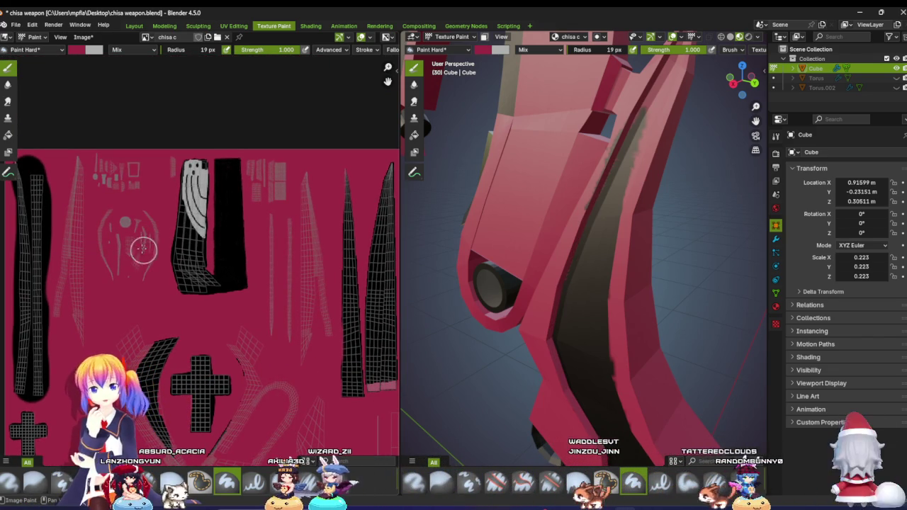
scroll(154, 251, "left", 2)
scroll(194, 263, "up", 1)
scroll(194, 263, "down", 2)
scroll(190, 267, "up", 1)
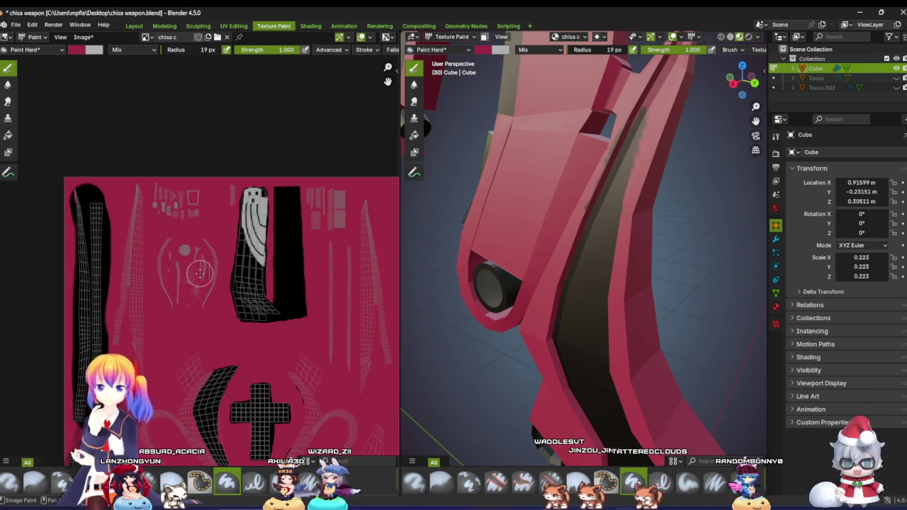
scroll(185, 271, "down", 2)
scroll(180, 276, "down", 2)
scroll(180, 277, "up", 4)
scroll(203, 276, "up", 1)
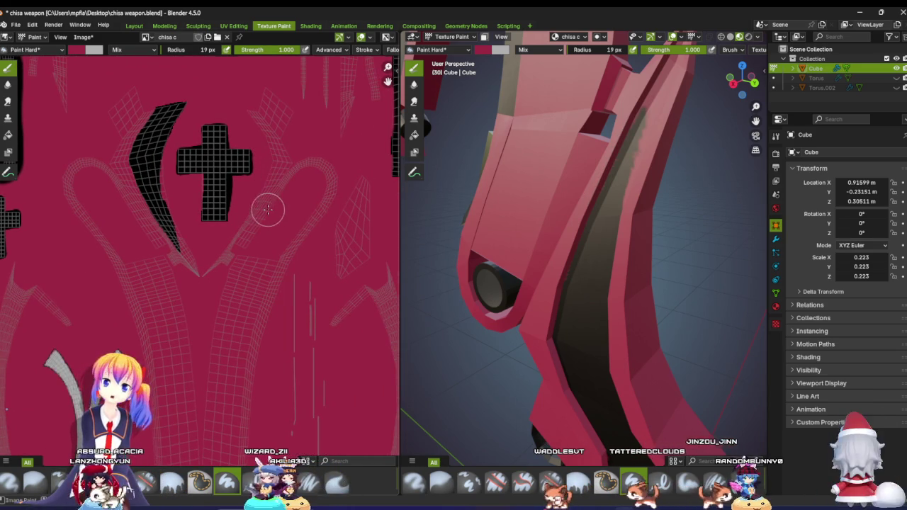
scroll(268, 210, "down", 5)
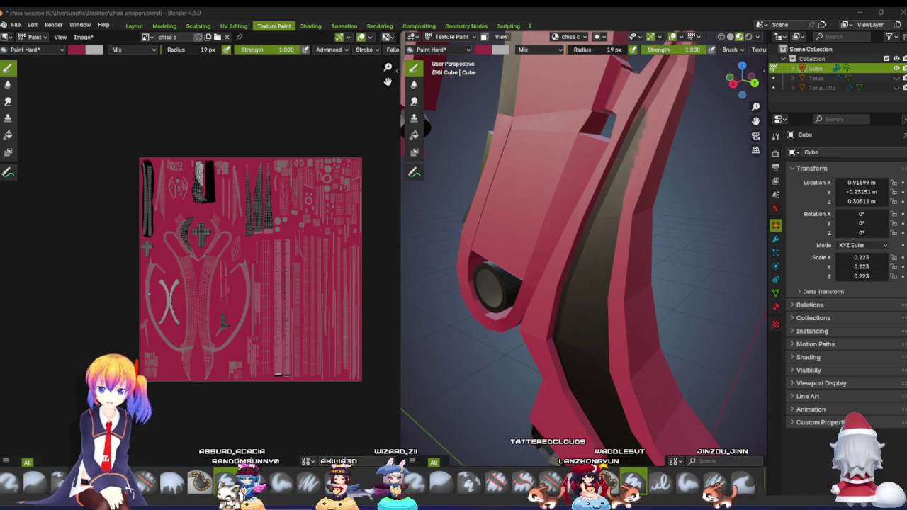
scroll(472, 371, "up", 1)
scroll(202, 264, "up", 1)
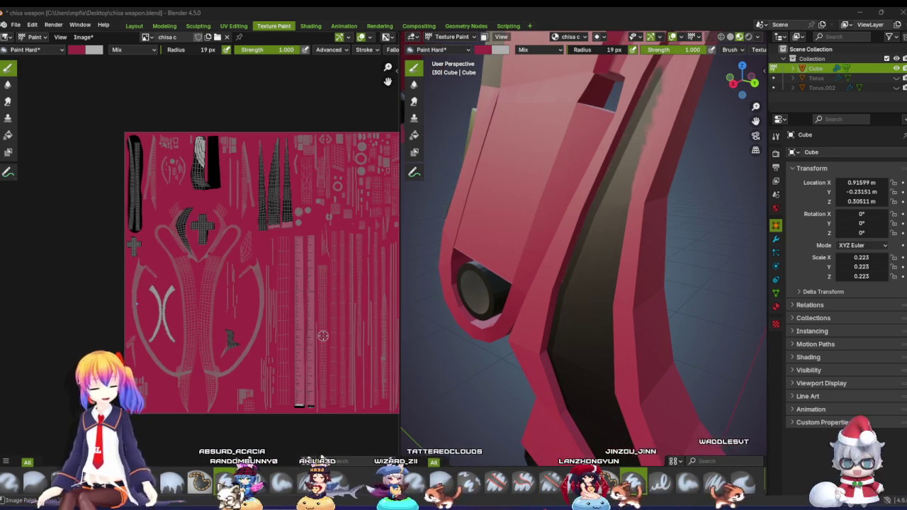
mouse_move(554, 307)
middle_mouse_down()
mouse_move(531, 308)
mouse_move(549, 262)
mouse_move(500, 303)
middle_mouse_up()
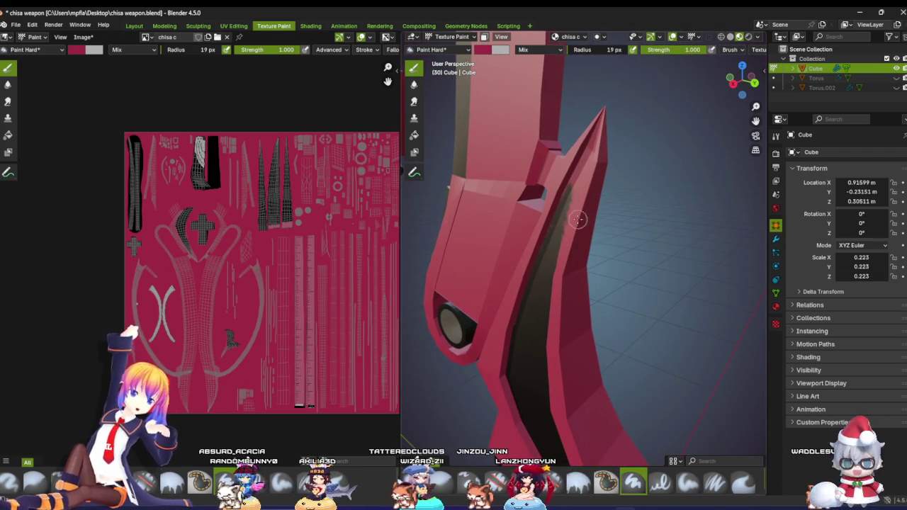
scroll(578, 220, "up", 2)
scroll(579, 220, "up", 2)
mouse_move(578, 219)
middle_mouse_down()
mouse_move(668, 225)
mouse_move(510, 253)
mouse_move(559, 228)
mouse_move(524, 209)
middle_mouse_up()
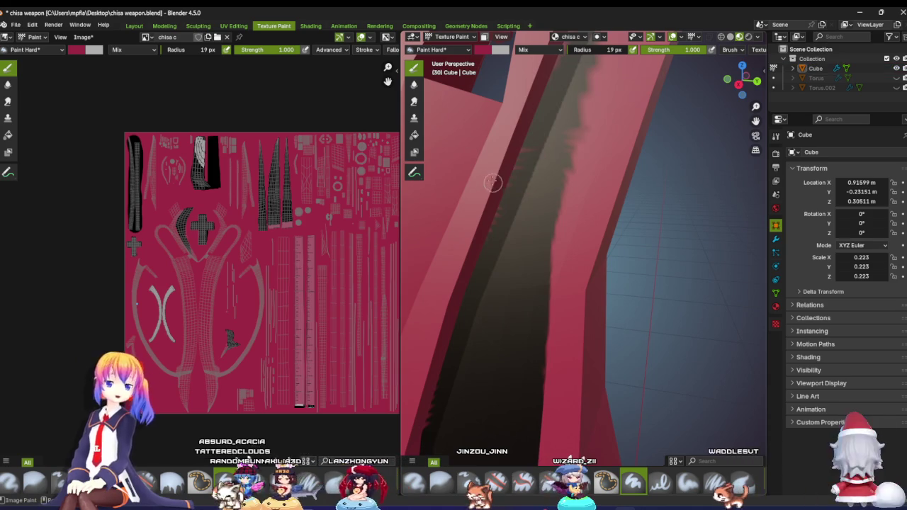
left_click(480, 53)
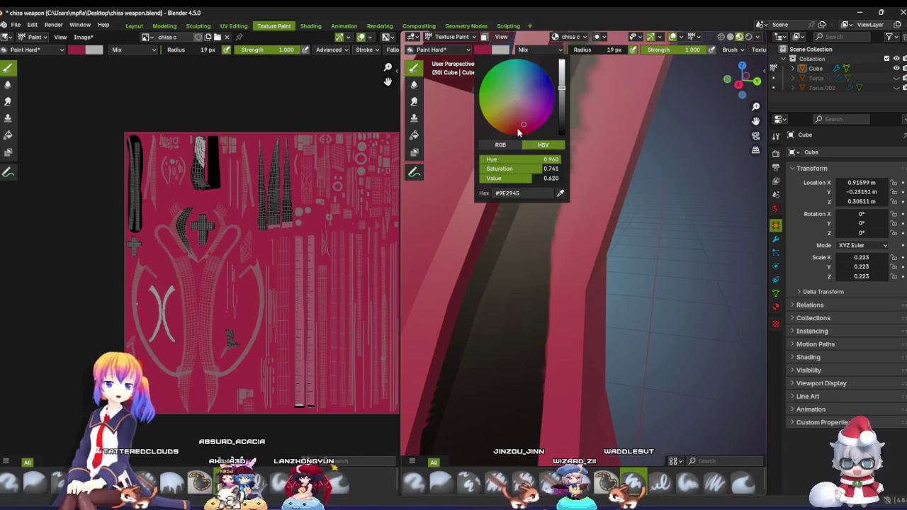
left_click(559, 191)
left_click(234, 168)
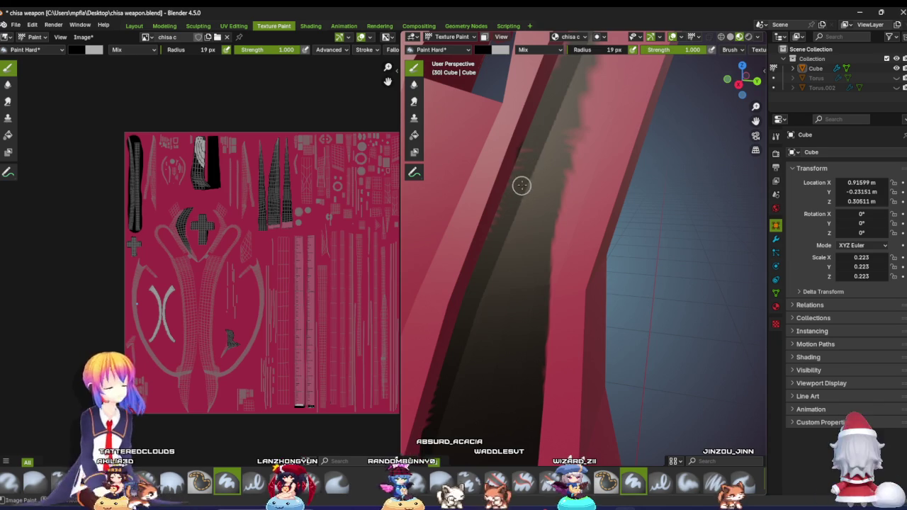
mouse_move(531, 197)
middle_mouse_down()
mouse_move(522, 200)
mouse_move(539, 206)
mouse_move(400, 172)
middle_mouse_up()
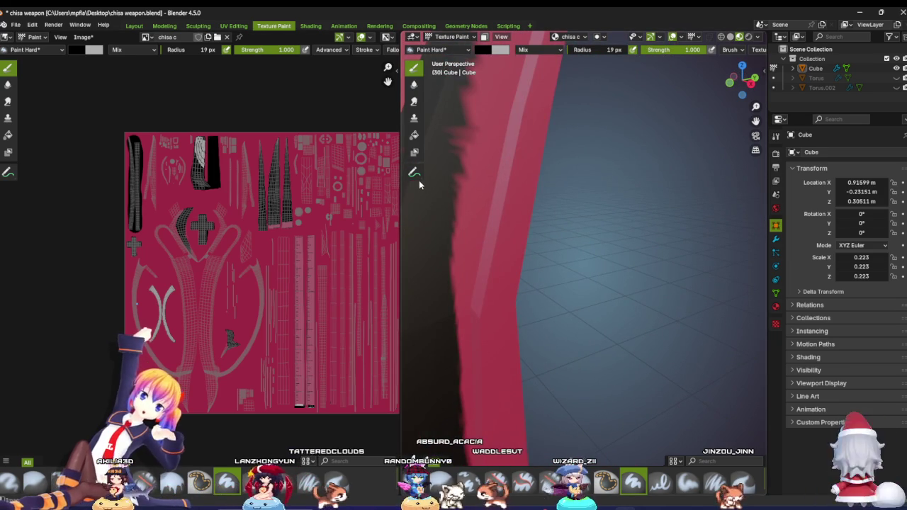
scroll(521, 213, "down", 2)
scroll(521, 213, "down", 2)
middle_click_drag(521, 214, 699, 121)
left_click(730, 95)
scroll(628, 152, "down", 1)
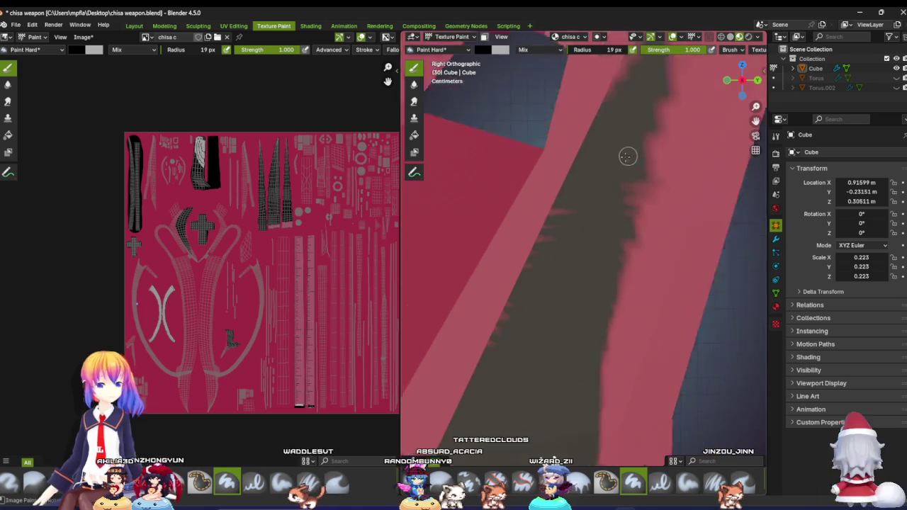
scroll(603, 170, "down", 2)
scroll(584, 185, "down", 2)
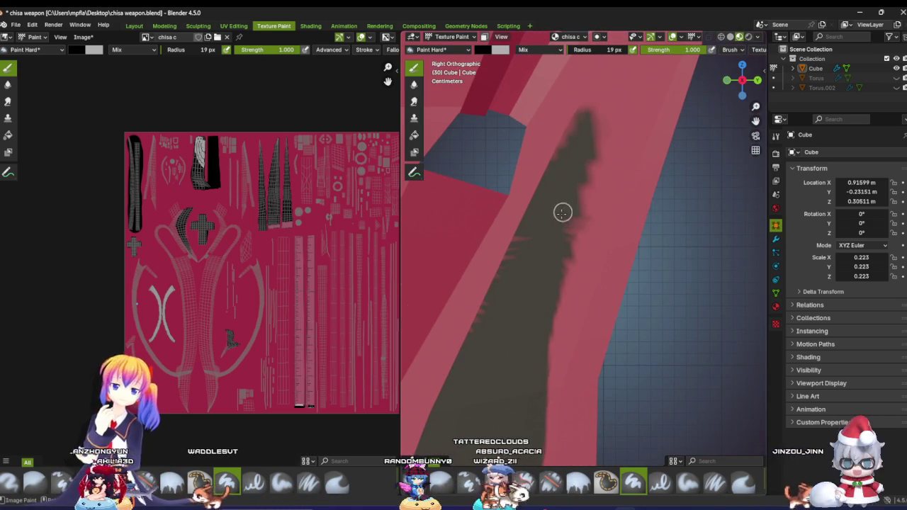
scroll(573, 222, "down", 3)
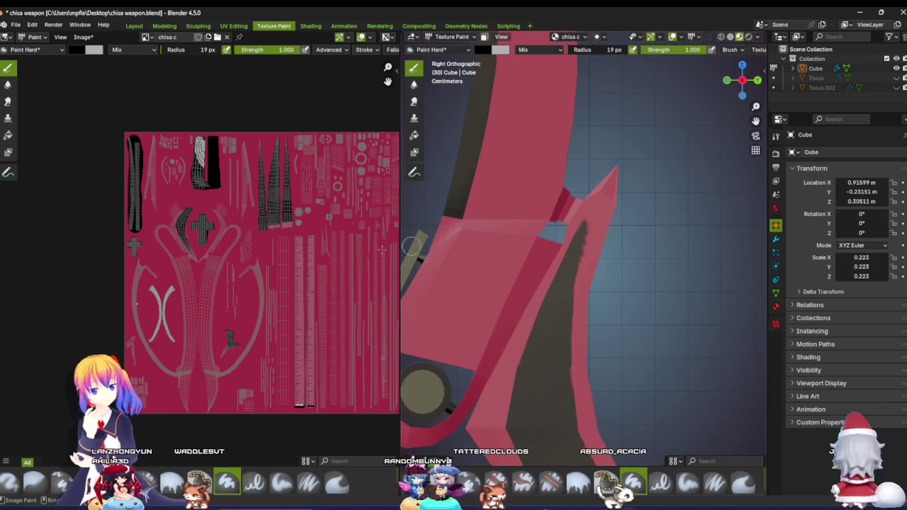
scroll(192, 247, "down", 5)
scroll(191, 247, "up", 1)
scroll(192, 248, "up", 4)
scroll(482, 255, "down", 4)
mouse_move(492, 248)
middle_mouse_down("shift")
mouse_move(590, 201)
mouse_move(584, 145)
middle_mouse_up("shift")
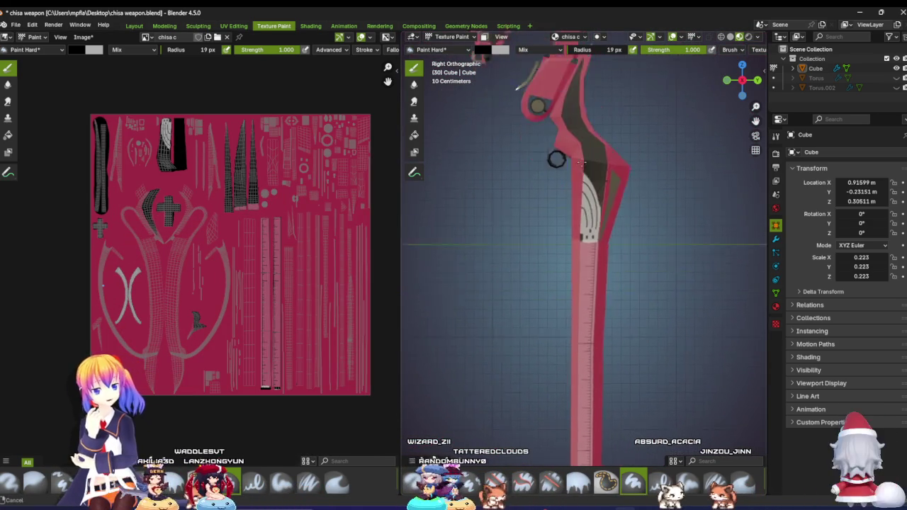
scroll(538, 163, "up", 4)
scroll(528, 170, "up", 1)
scroll(523, 176, "up", 1)
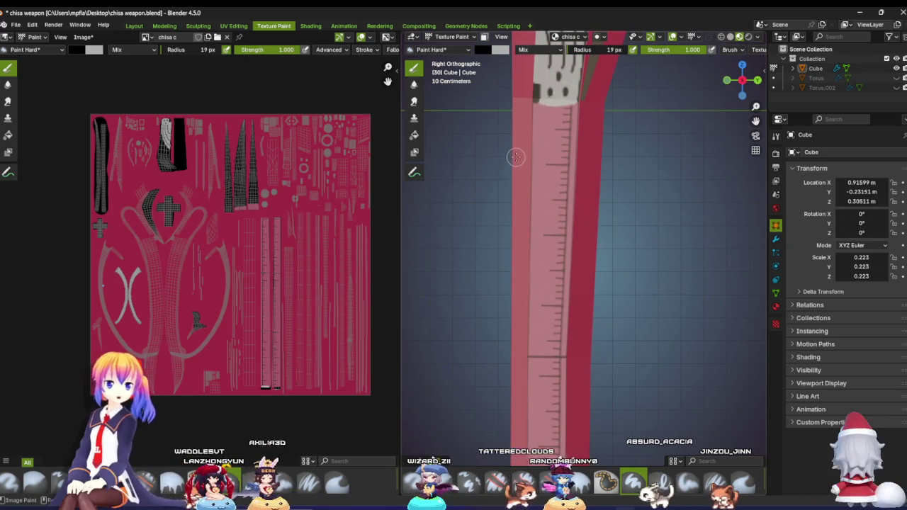
scroll(515, 170, "down", 5)
scroll(519, 159, "up", 2)
scroll(538, 198, "up", 1)
middle_click_drag(561, 234, 514, 122, "shift")
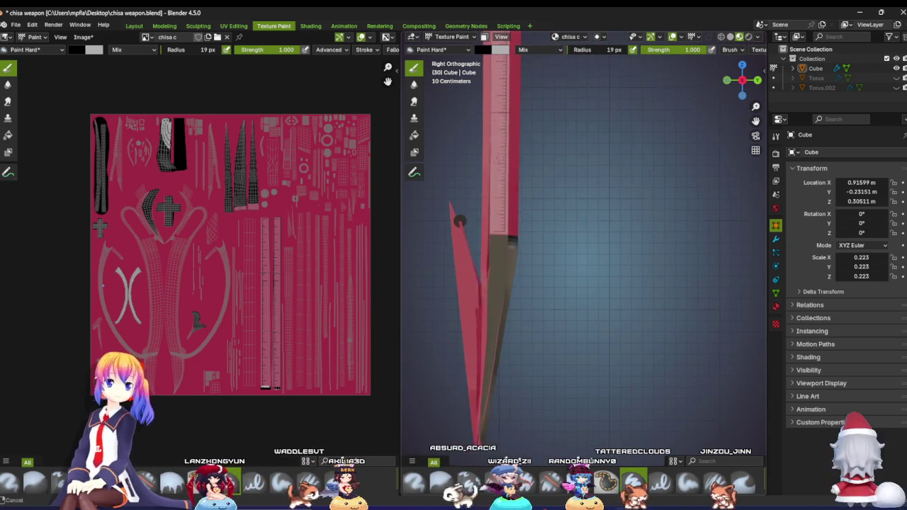
middle_click_drag(516, 158, 492, 121, "shift")
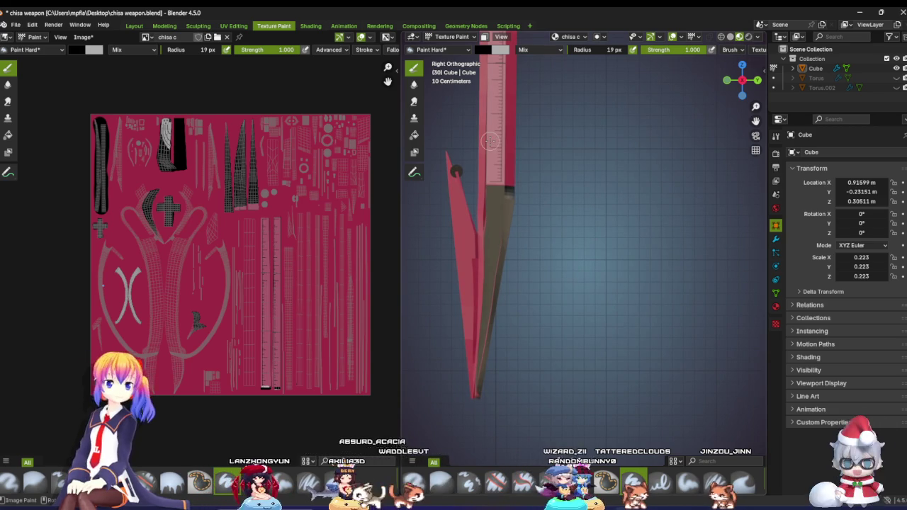
mouse_move(496, 206)
middle_mouse_down()
mouse_move(490, 257)
mouse_move(498, 204)
middle_mouse_up()
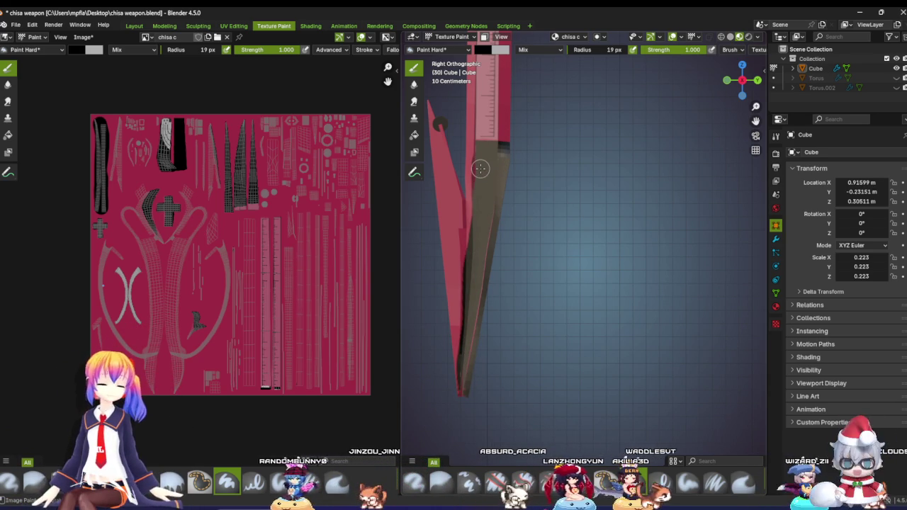
Step: Select the Material.003 slot in the weapon's material settings and save the file
left_click(776, 307)
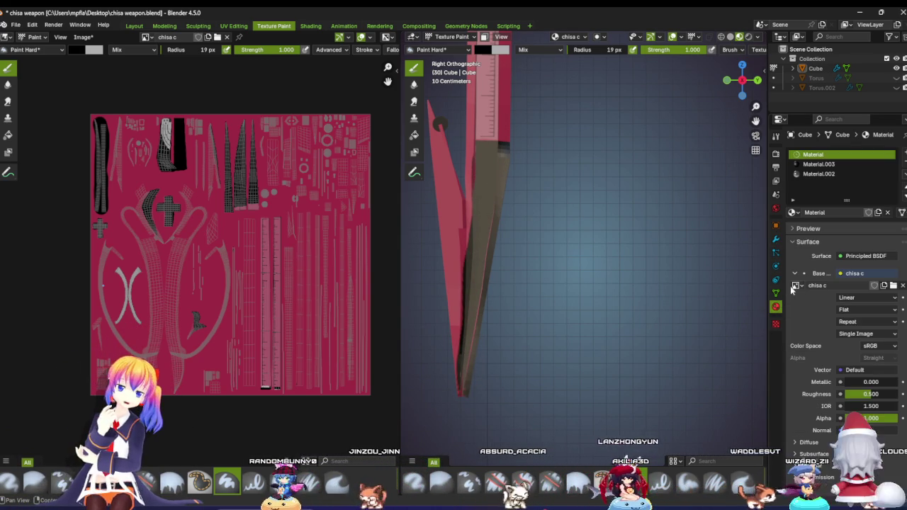
left_click(835, 164)
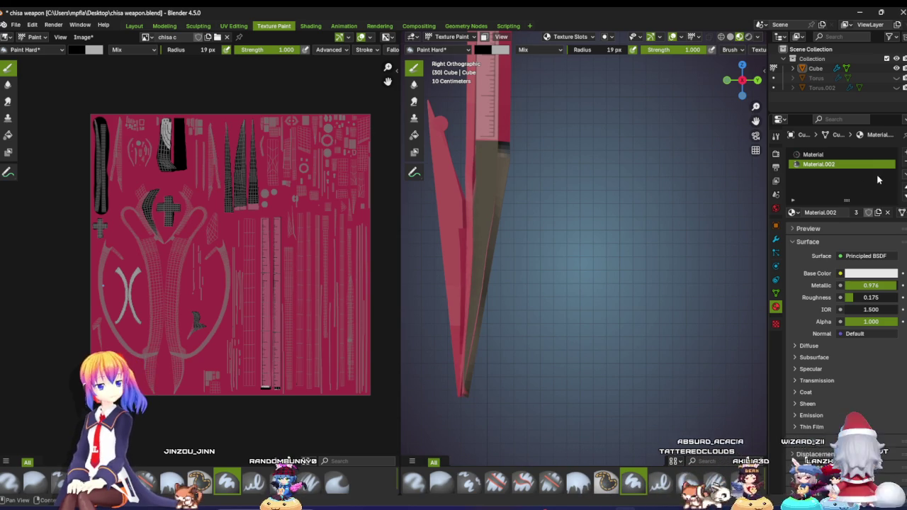
middle_click_drag(661, 220, 558, 166)
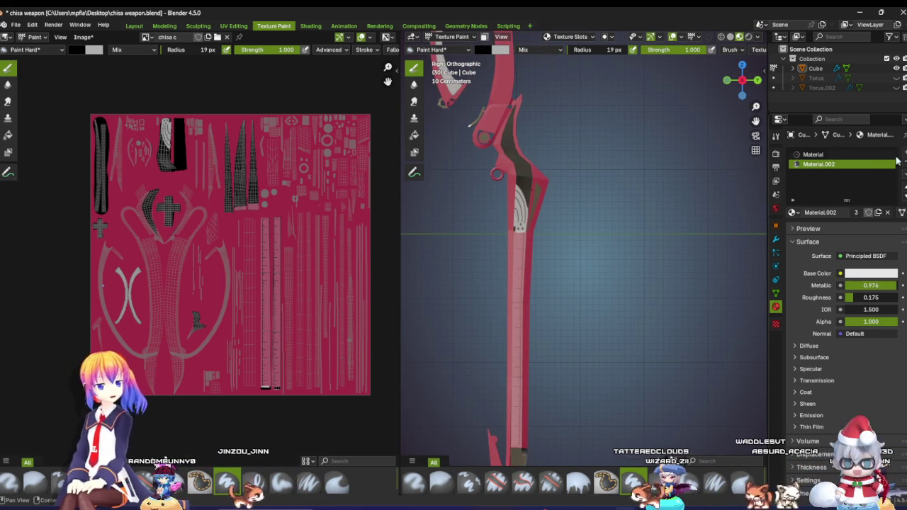
key("ctrl+s")
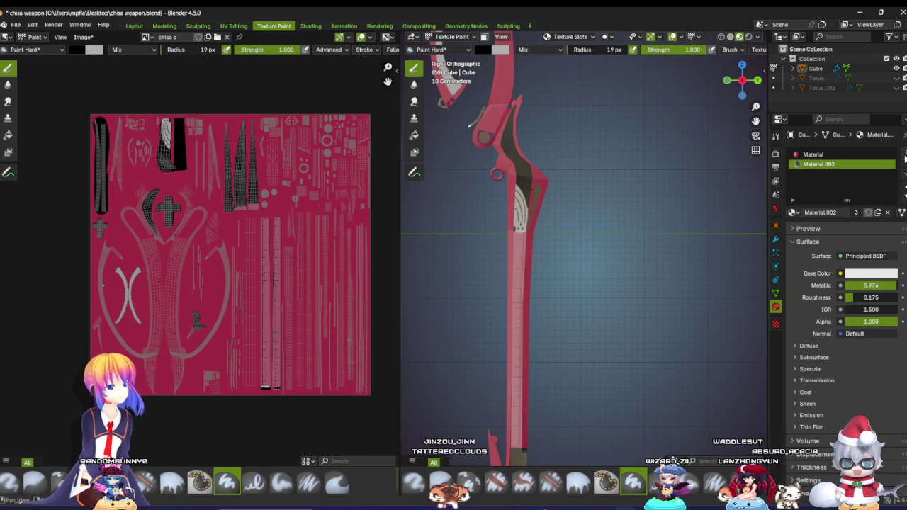
Step: Add a new material slot holding Material.003 and enter Edit Mode on the weapon mesh
left_click(904, 153)
left_click(796, 214)
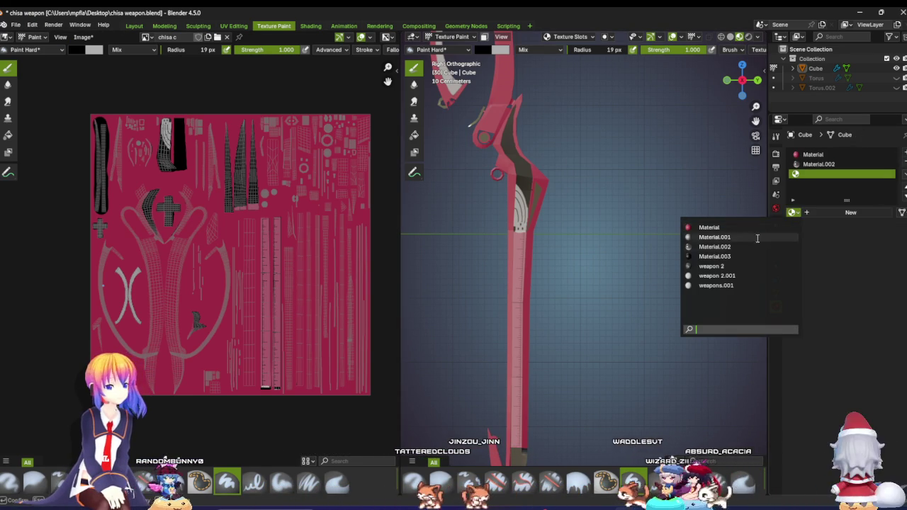
left_click(716, 256)
scroll(543, 175, "up", 2)
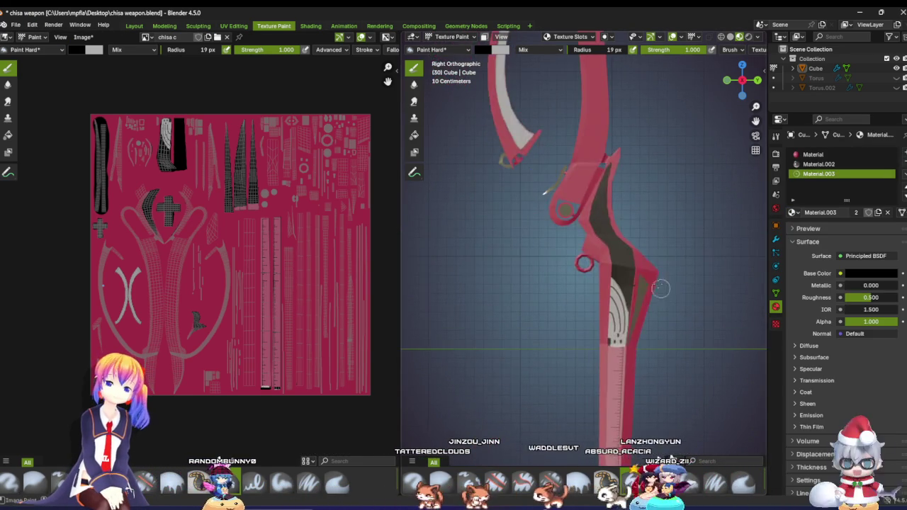
middle_click_drag(542, 175, 610, 228, "shift")
scroll(610, 227, "up", 2)
key("Tab")
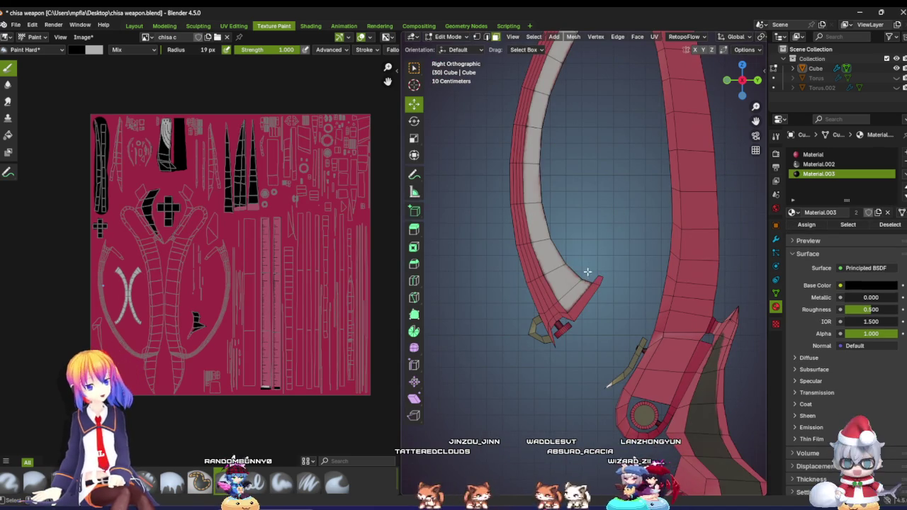
Step: Select faces along the blade's inner strip, working upward from the first face
left_click(575, 293)
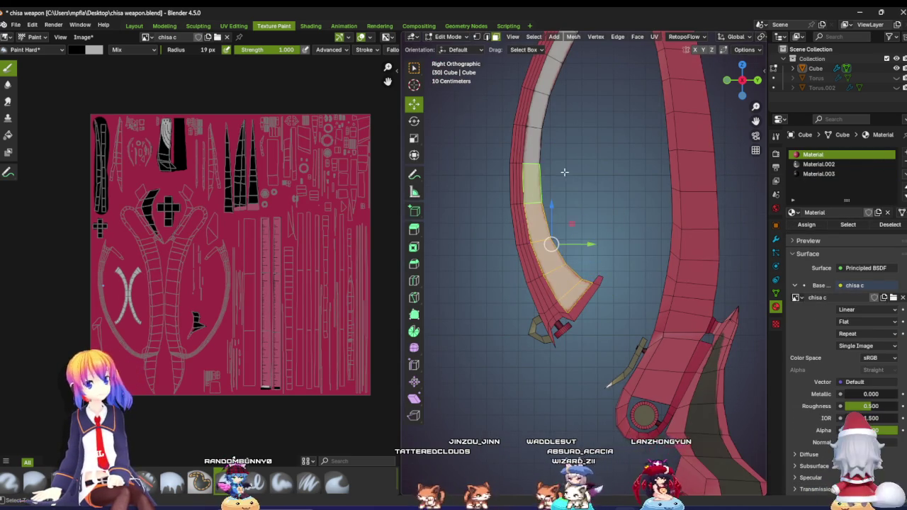
middle_click_drag(564, 171, 548, 254, "shift")
left_click(500, 190, "ctrl")
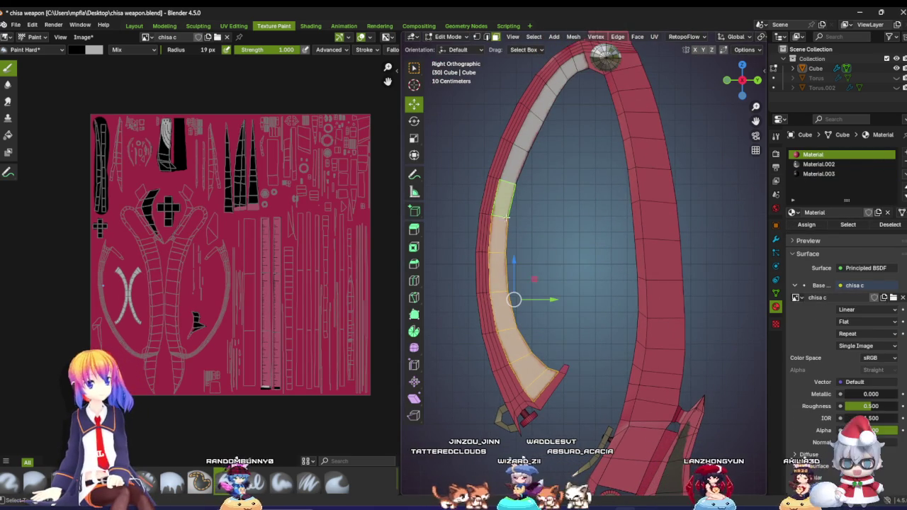
left_click(516, 155, "ctrl")
left_click(531, 114, "ctrl")
left_click(569, 77, "ctrl")
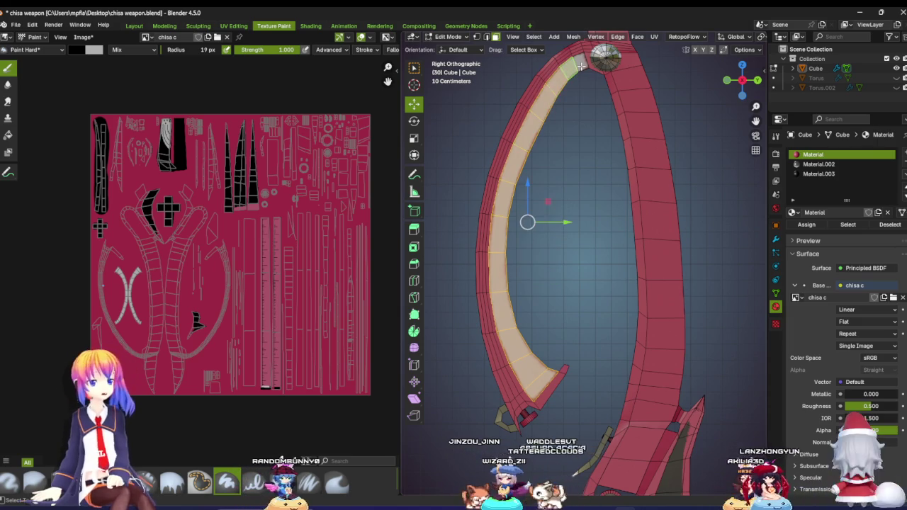
mouse_move(572, 151)
middle_mouse_down()
mouse_move(535, 179)
mouse_move(851, 287)
mouse_move(537, 335)
middle_mouse_up()
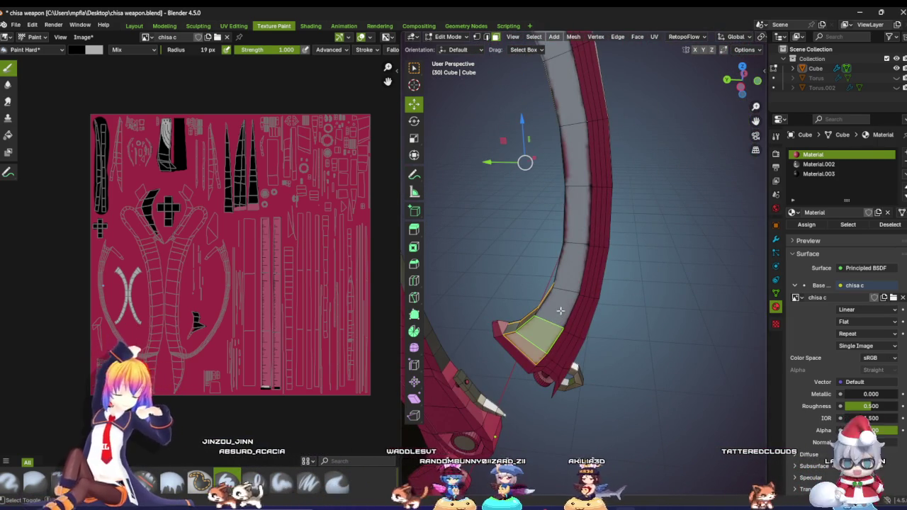
left_click(571, 267, "shift")
left_click(560, 305, "shift")
left_click(576, 212, "shift")
left_click(576, 179, "shift")
key("KP_Decimal")
Step: Add the remaining grey strip faces and assign them Material.003
left_click(576, 178, "shift")
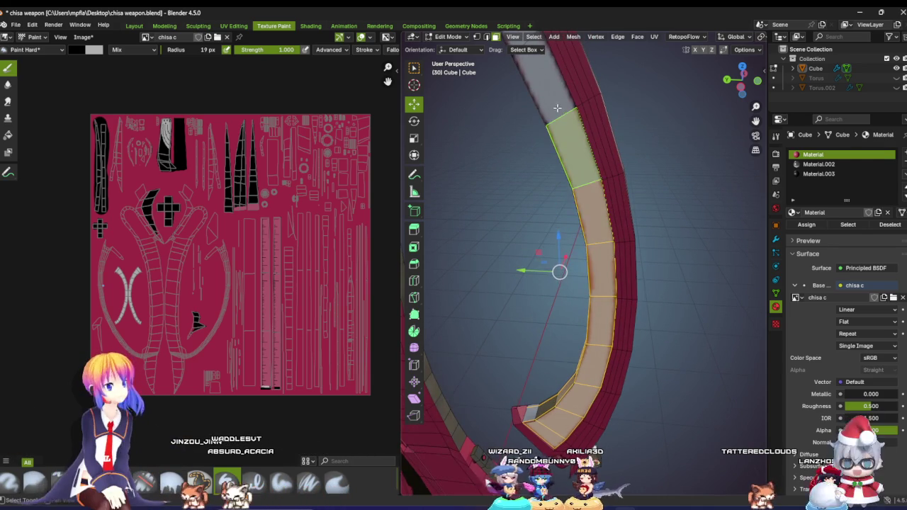
scroll(578, 173, "up", 2)
scroll(582, 164, "up", 2)
left_click(549, 139, "shift")
left_click(528, 100, "shift")
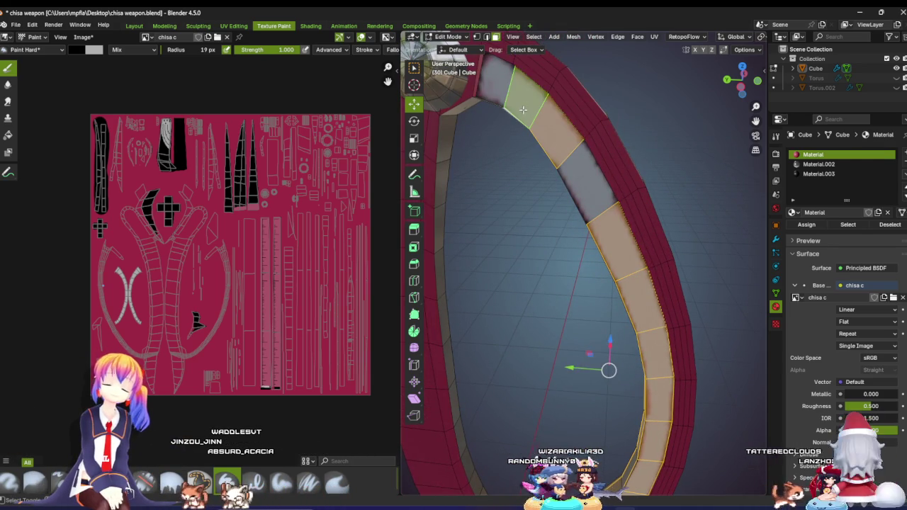
left_click(496, 78, "shift")
left_click(584, 177, "shift")
mouse_move(585, 177)
middle_mouse_down()
mouse_move(686, 259)
mouse_move(757, 265)
middle_mouse_up()
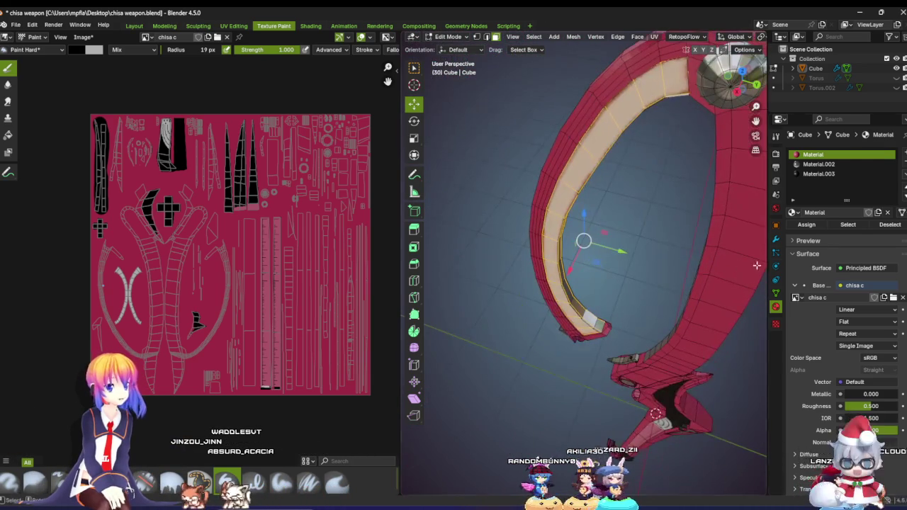
left_click(822, 174)
left_click(820, 231)
Step: Clear the selection and select the whole small part near the blade fork
middle_click_drag(694, 255, 623, 251)
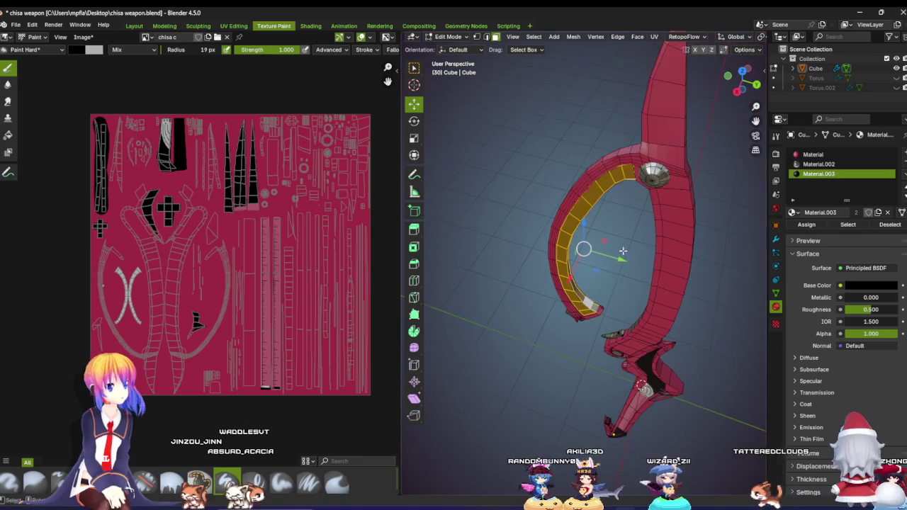
left_click(712, 323)
middle_click_drag(711, 323, 588, 184)
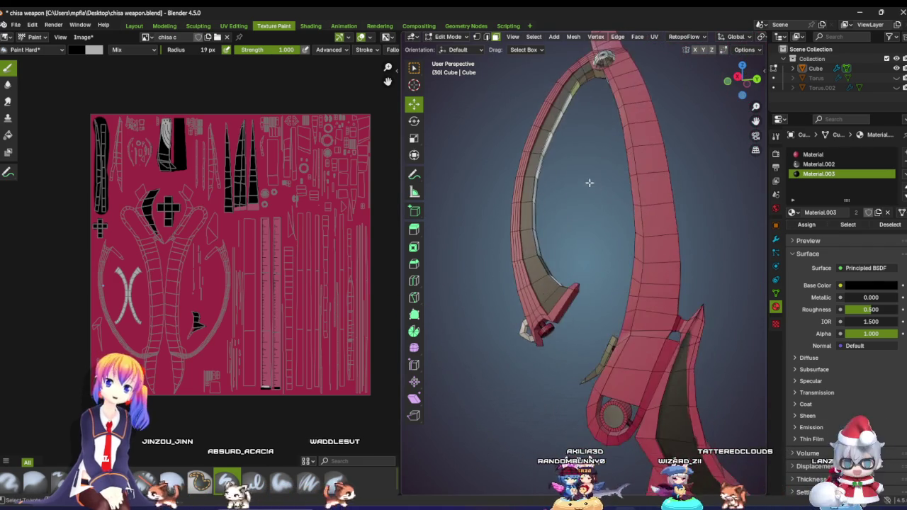
scroll(611, 242, "up", 3)
scroll(611, 242, "down", 3)
mouse_move(611, 242)
middle_mouse_down()
mouse_move(555, 151)
mouse_move(554, 213)
mouse_move(588, 239)
mouse_move(551, 244)
middle_mouse_up()
scroll(553, 212, "up", 5)
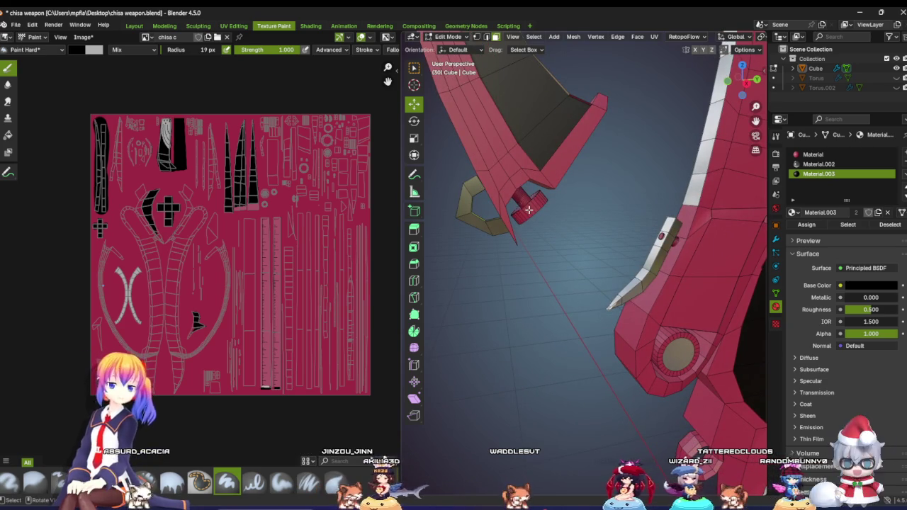
key("l")
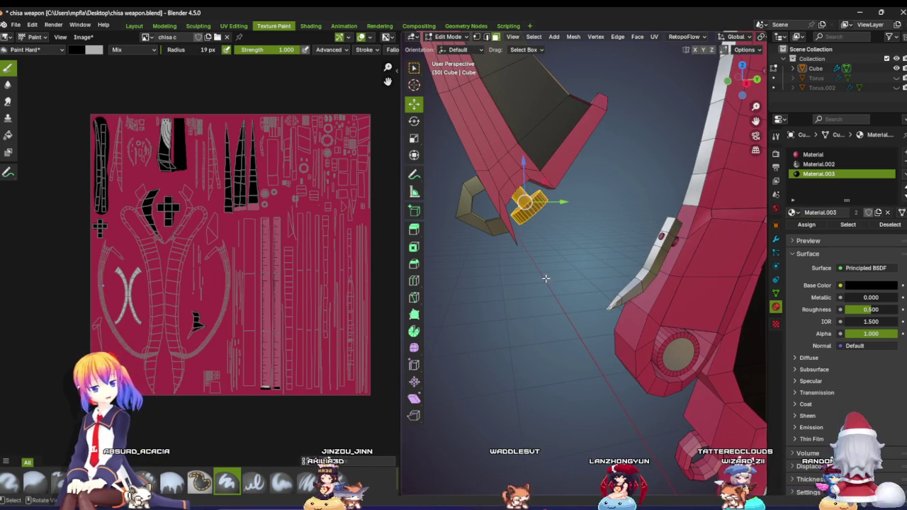
Step: Select the whole hinge pin cylinder and give it the black Material.003
middle_click_drag(546, 279, 630, 248)
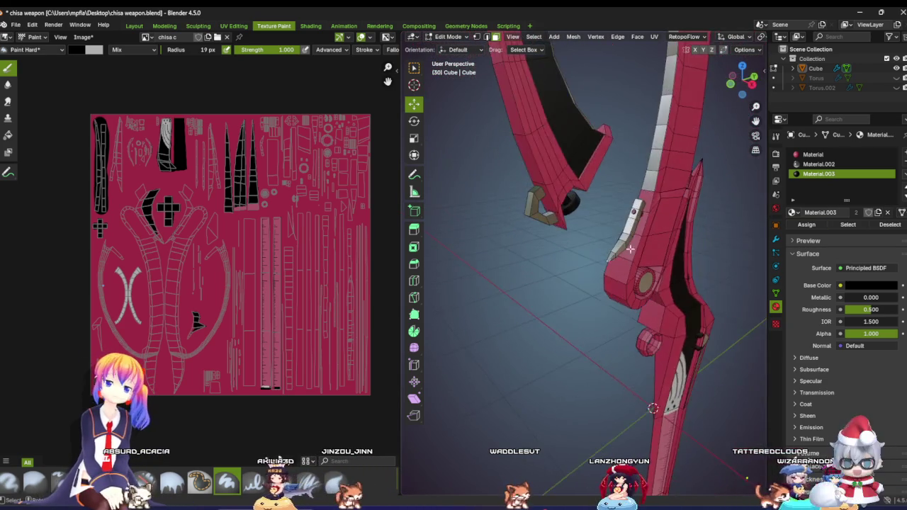
scroll(630, 248, "up", 2)
scroll(630, 259, "up", 2)
scroll(630, 266, "up", 1)
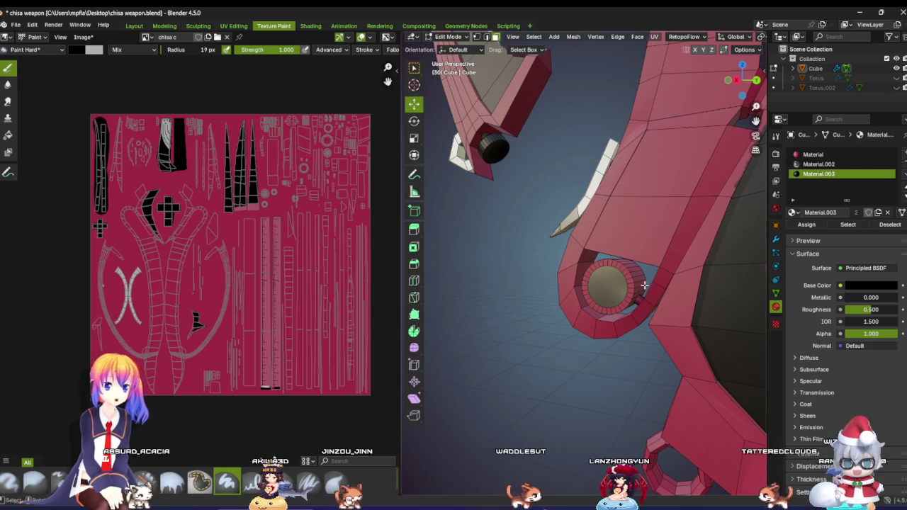
key("l")
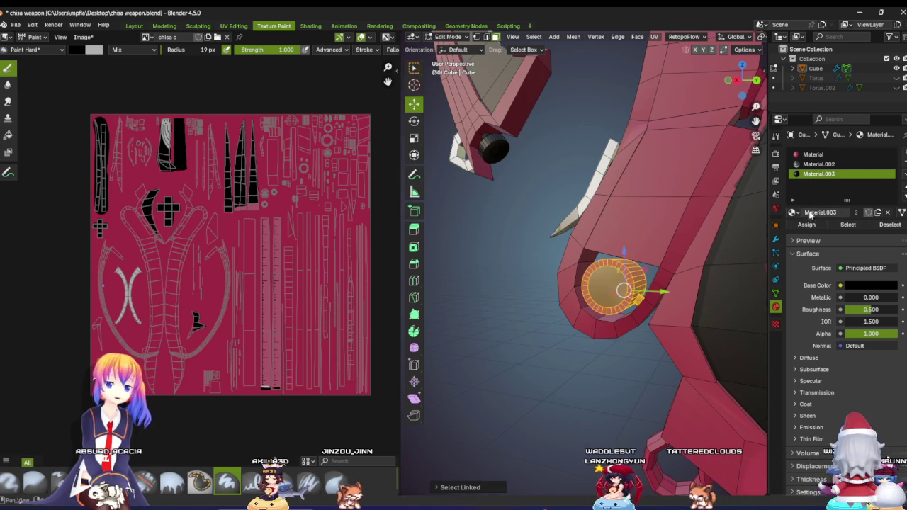
left_click(807, 225)
left_click(532, 320)
mouse_move(553, 304)
middle_mouse_down()
mouse_move(532, 320)
mouse_move(593, 310)
middle_mouse_up()
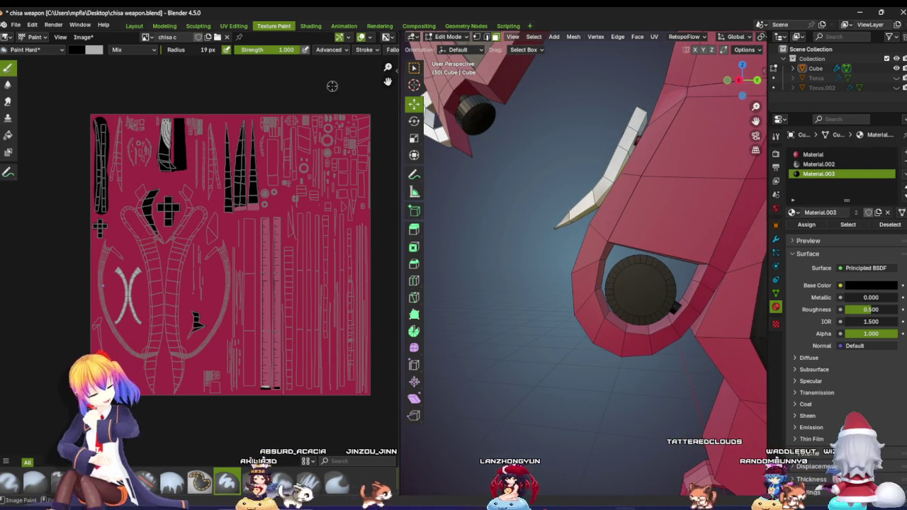
Step: Reselect the pin's face and assign it the white metallic Material.002 instead
key("ctrl+z")
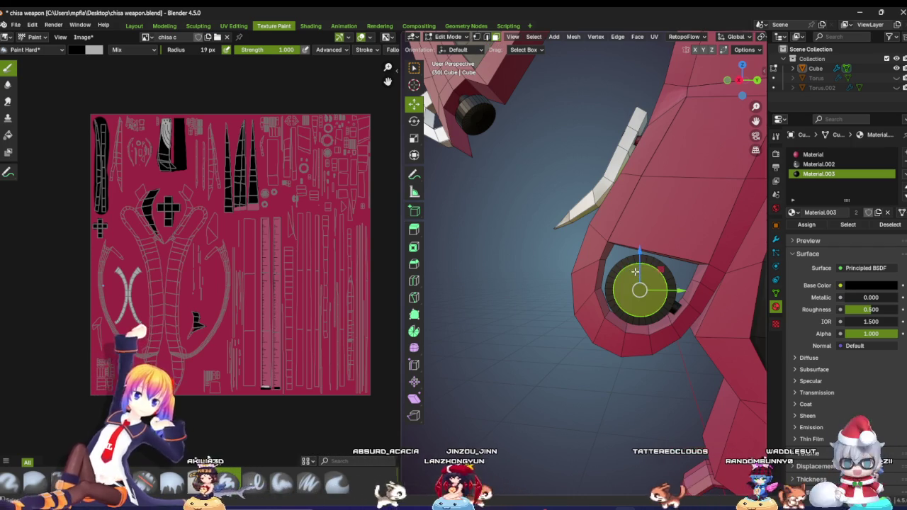
middle_click_drag(454, 269, 522, 283)
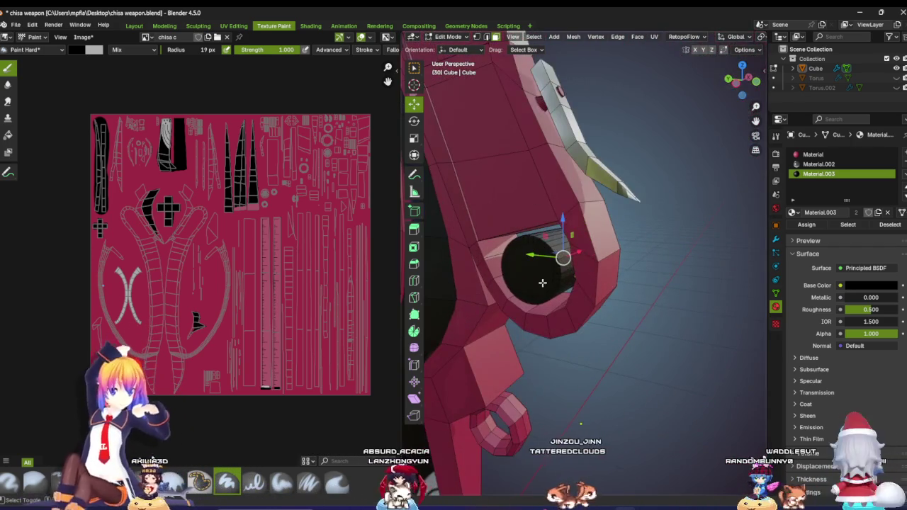
left_click(818, 164)
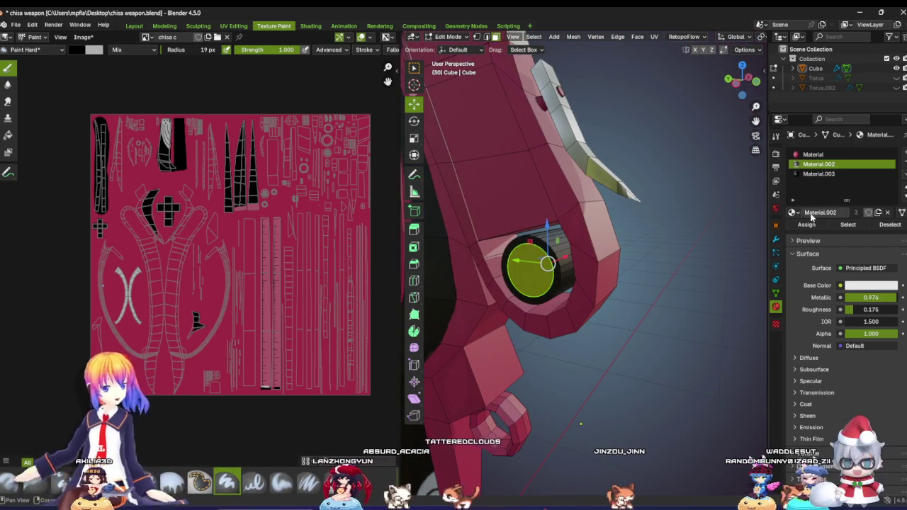
left_click(807, 225)
middle_click_drag(650, 276, 522, 272)
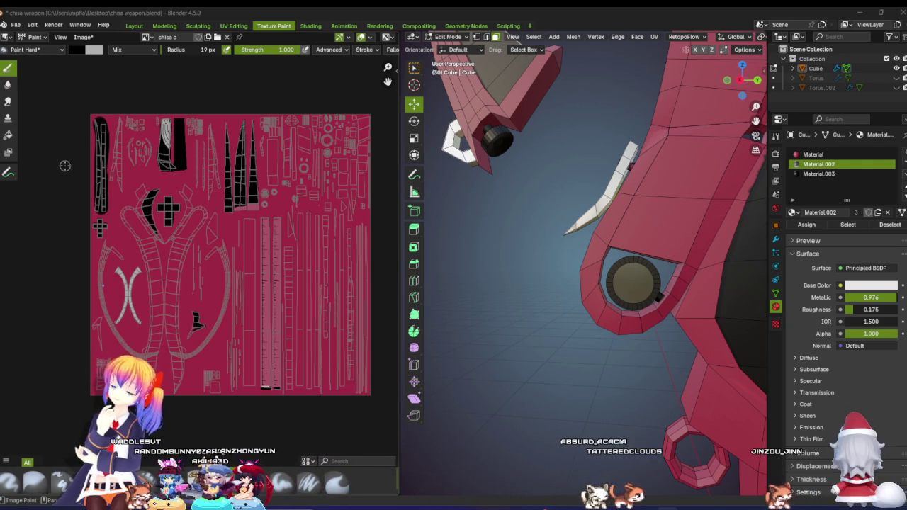
Step: Select a face on the dark lower blade strip and open the UV Editing workspace
scroll(579, 312, "down", 5)
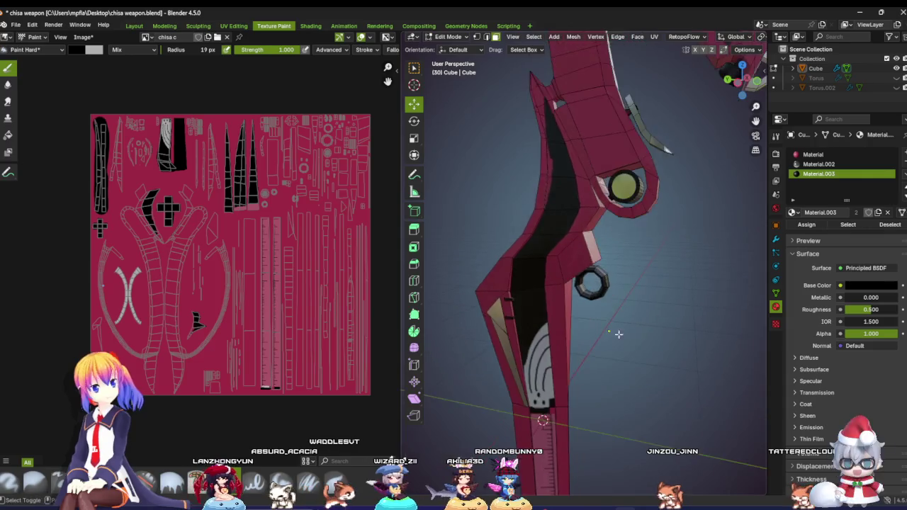
mouse_move(579, 284)
middle_mouse_down()
mouse_move(579, 312)
mouse_move(570, 193)
middle_mouse_up()
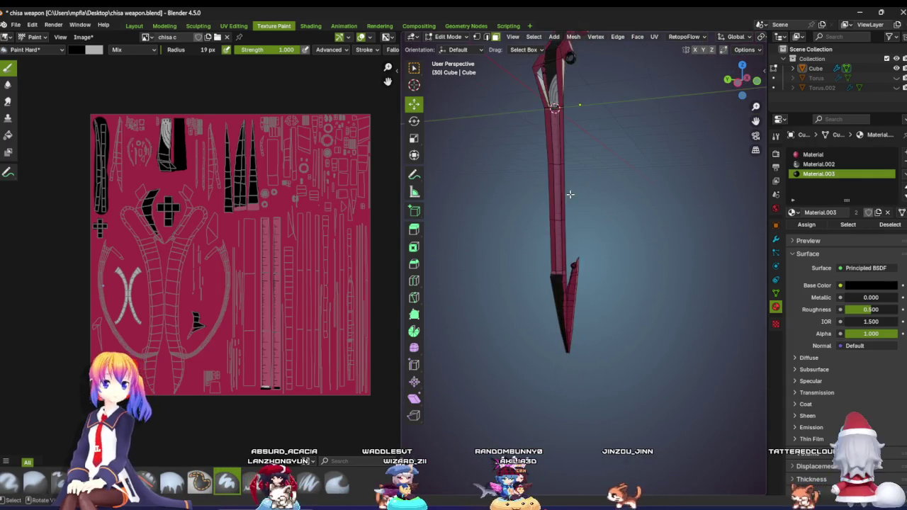
mouse_move(506, 303)
middle_mouse_down()
mouse_move(517, 304)
mouse_move(550, 227)
mouse_move(517, 255)
mouse_move(568, 251)
mouse_move(510, 265)
mouse_move(621, 255)
middle_mouse_up()
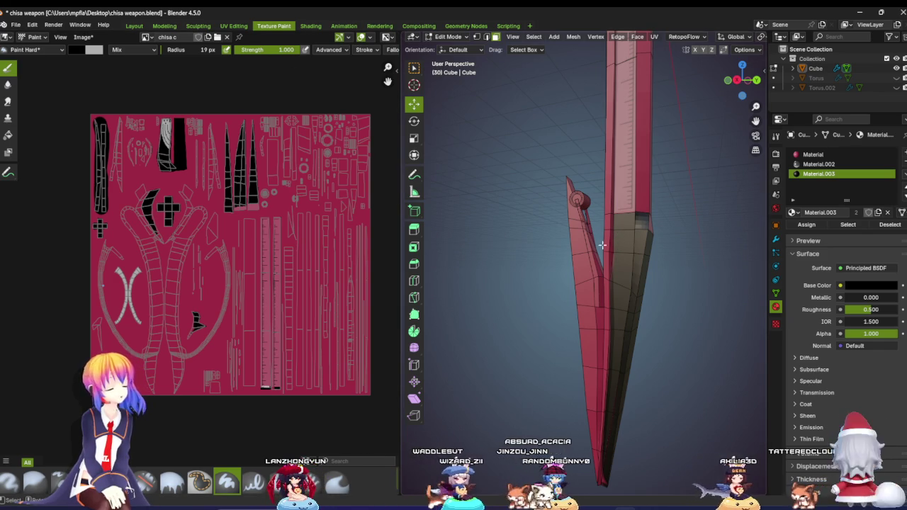
left_click(621, 245)
left_click(626, 263)
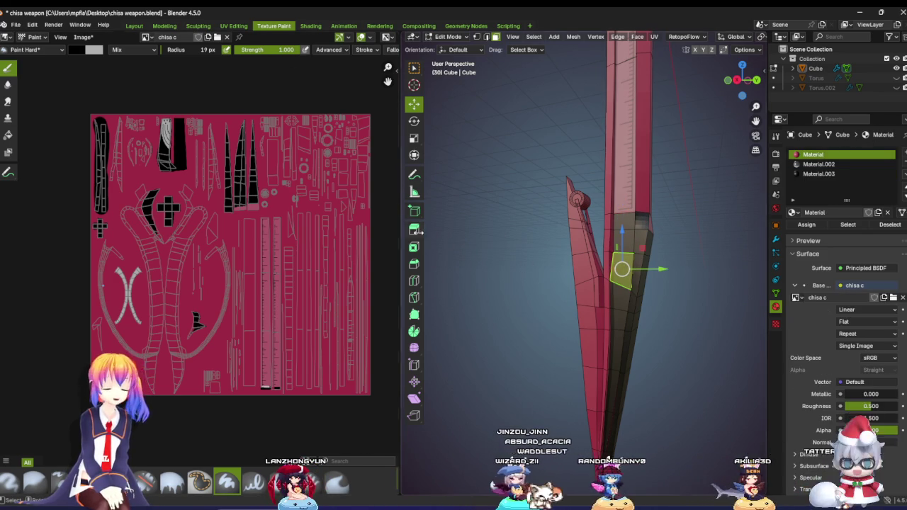
left_click(232, 26)
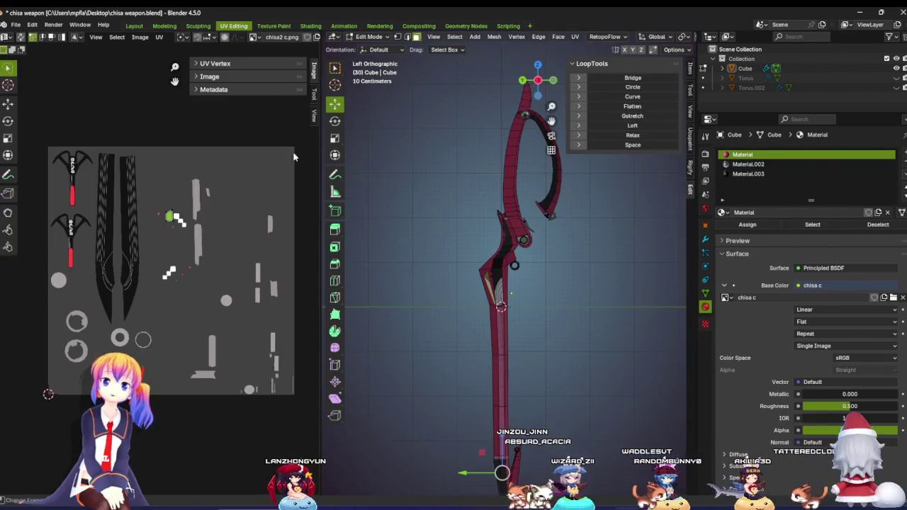
Step: Zoom to the lower blade and select faces down the dark strip
scroll(170, 212, "up", 3)
scroll(137, 317, "up", 2)
scroll(137, 316, "up", 3)
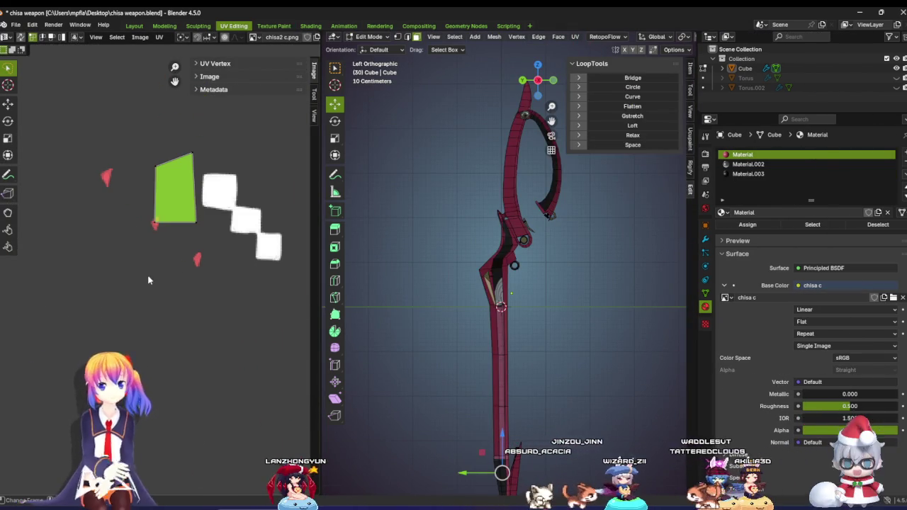
scroll(513, 292, "up", 4)
mouse_move(528, 313)
middle_mouse_down("shift")
mouse_move(511, 162)
mouse_move(525, 152)
middle_mouse_up("shift")
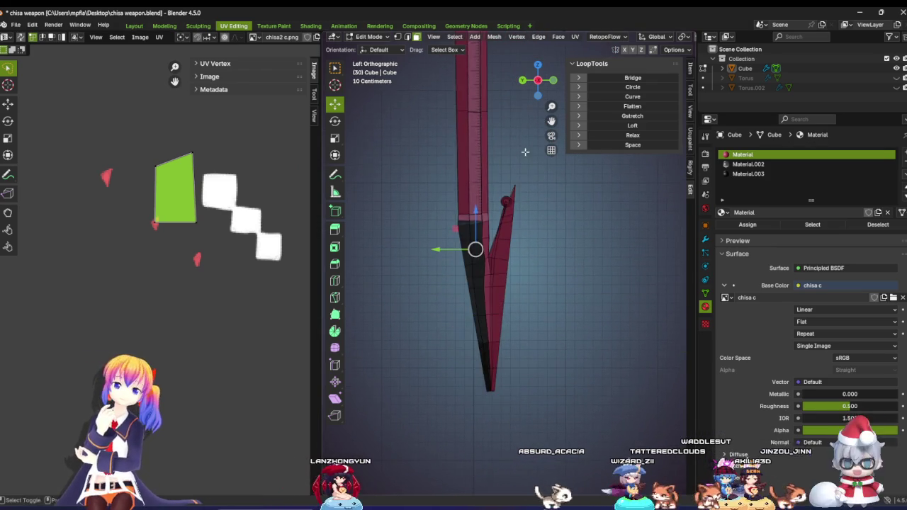
scroll(525, 152, "up", 3)
left_click(455, 234)
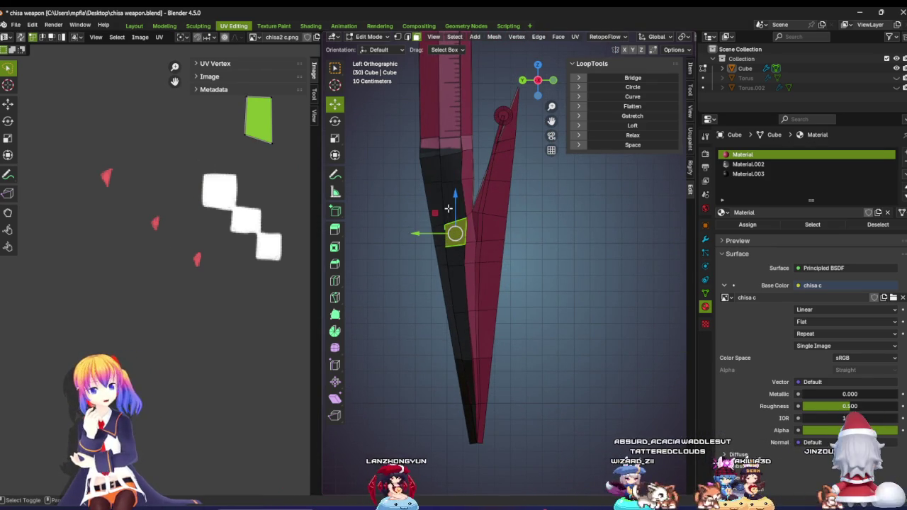
left_click(436, 166, "shift")
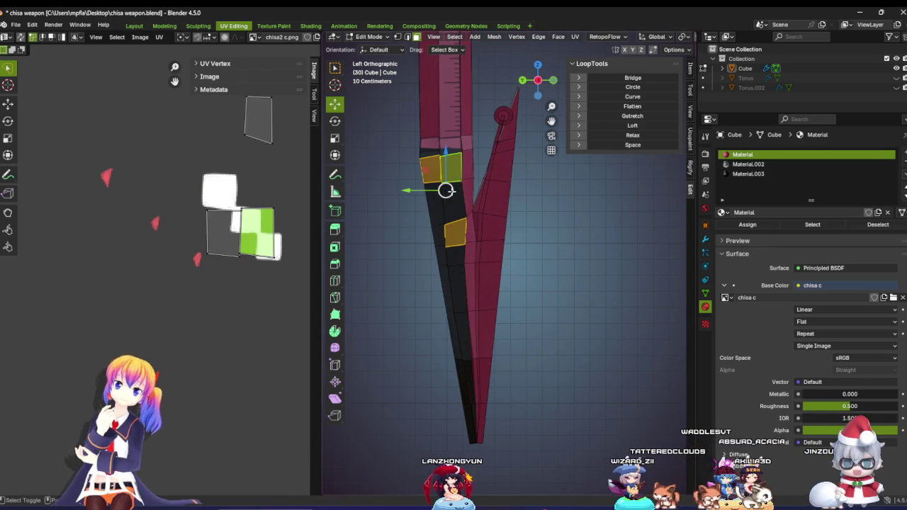
left_click(445, 192, "shift")
left_click(449, 251, "shift")
left_click(454, 285, "shift")
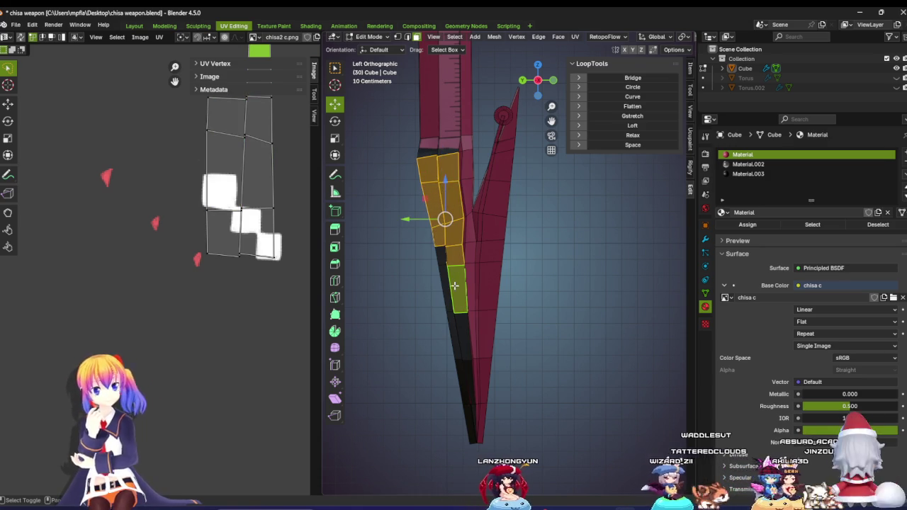
Step: Extend the selection to the blade tip and top faces, then return to Texture Paint
left_click(449, 301, "shift")
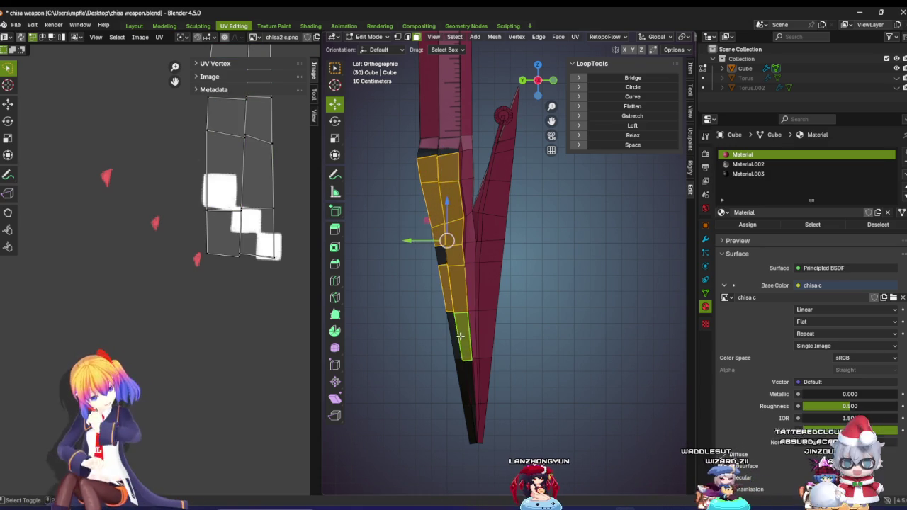
left_click(465, 383, "shift")
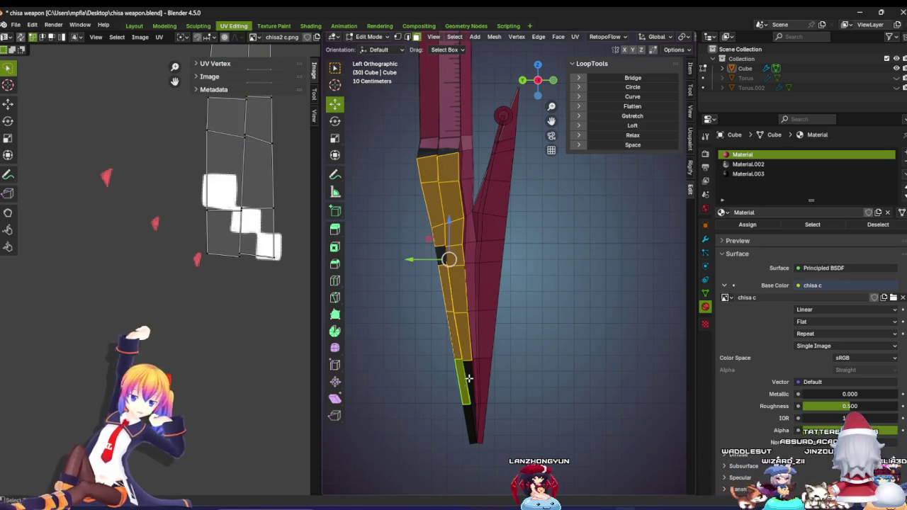
left_click(468, 386, "shift")
left_click(472, 387, "shift")
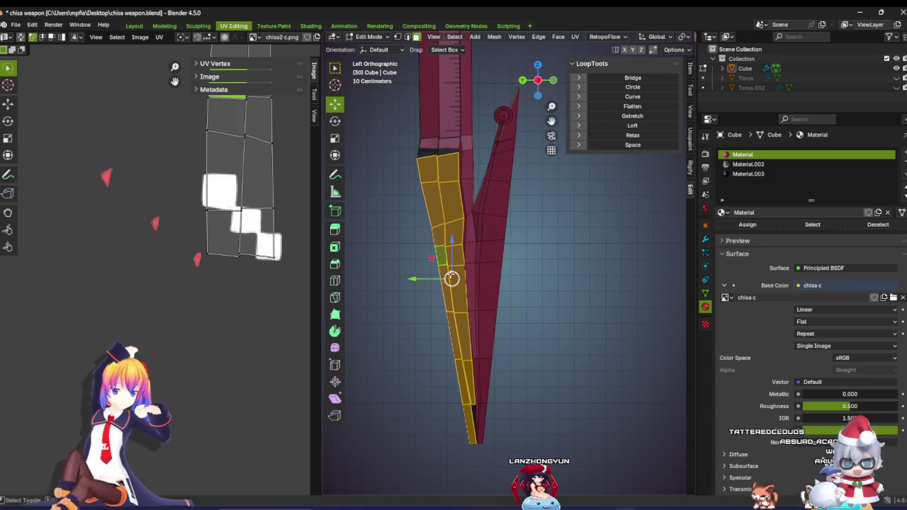
scroll(458, 280, "up", 2)
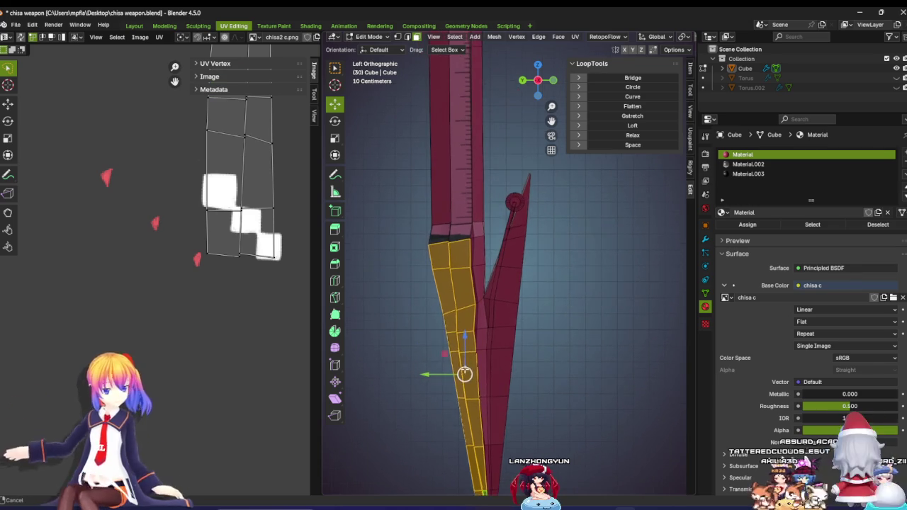
scroll(454, 275, "up", 2)
left_click(399, 226, "shift")
left_click(425, 221, "shift")
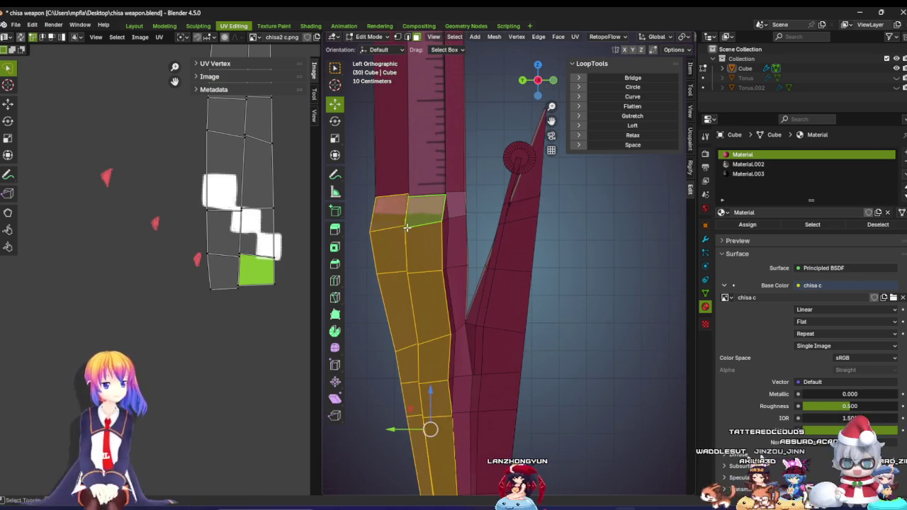
scroll(501, 245, "down", 3)
scroll(190, 288, "down", 5)
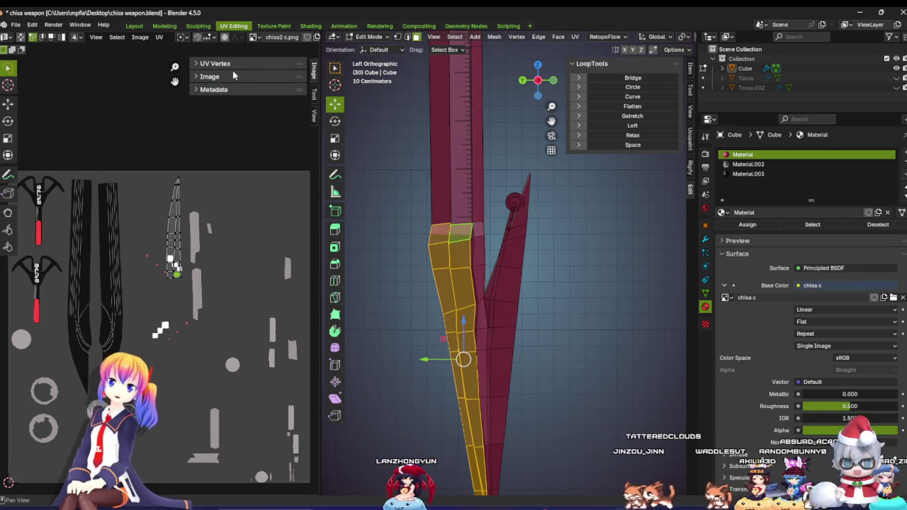
left_click(281, 27)
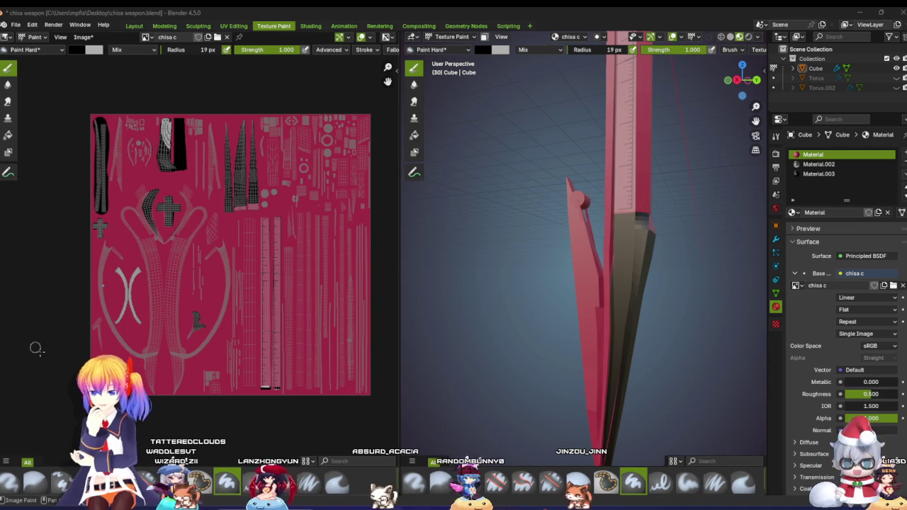
Step: Sample the texture's pink red as the brush colour and save the blend file
scroll(262, 199, "up", 3)
middle_click_drag(263, 199, 212, 220)
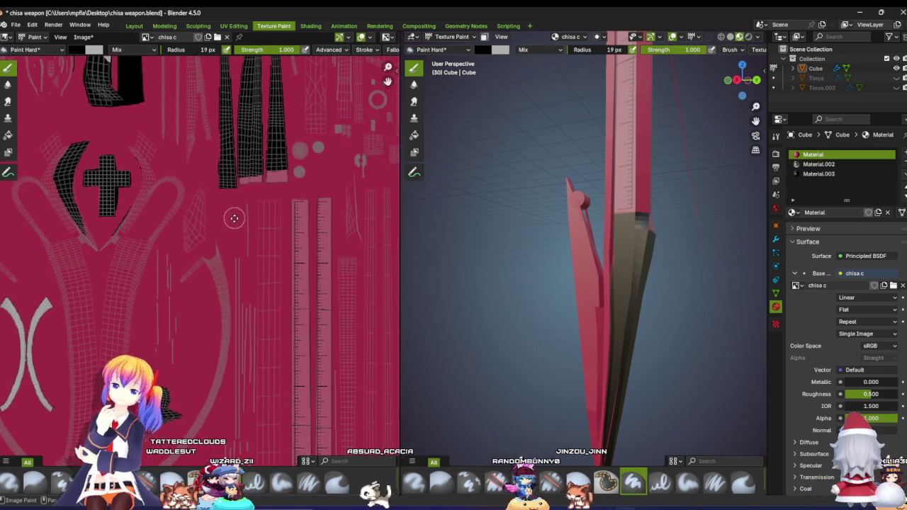
left_click(77, 50)
left_click(95, 47)
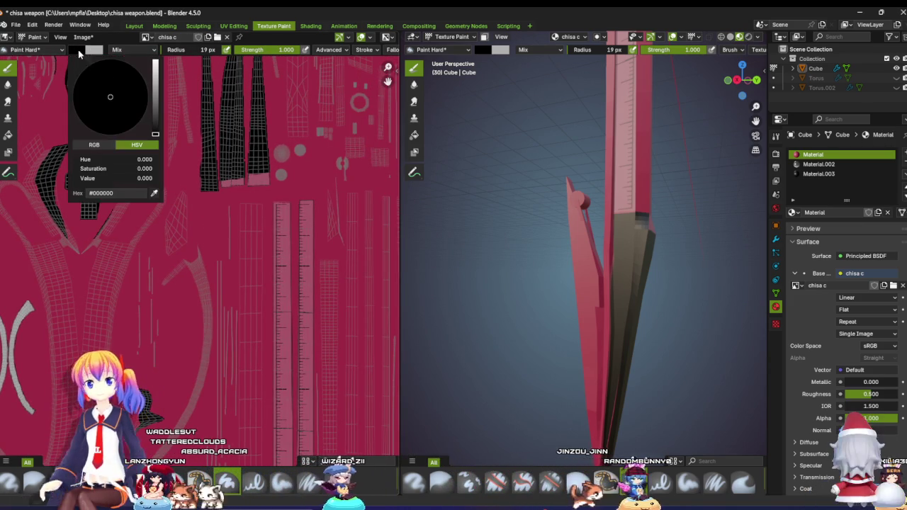
left_click(158, 193)
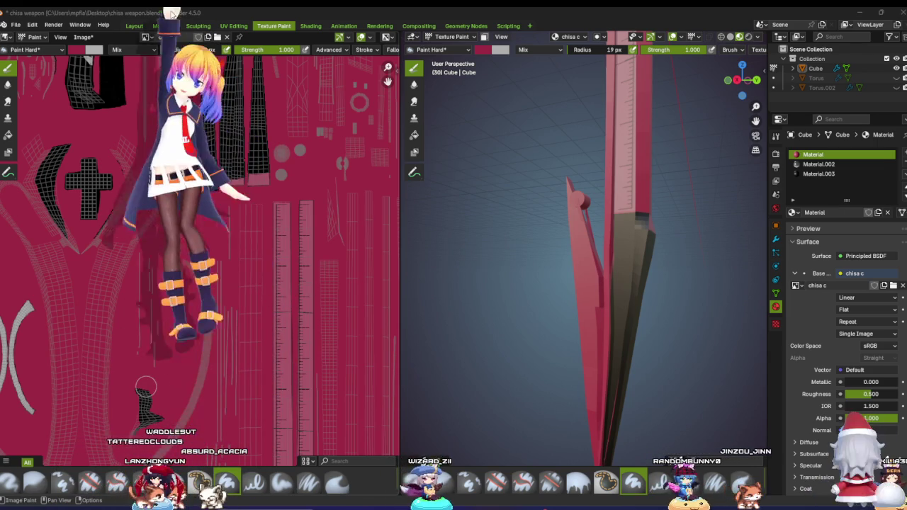
key("ctrl+s")
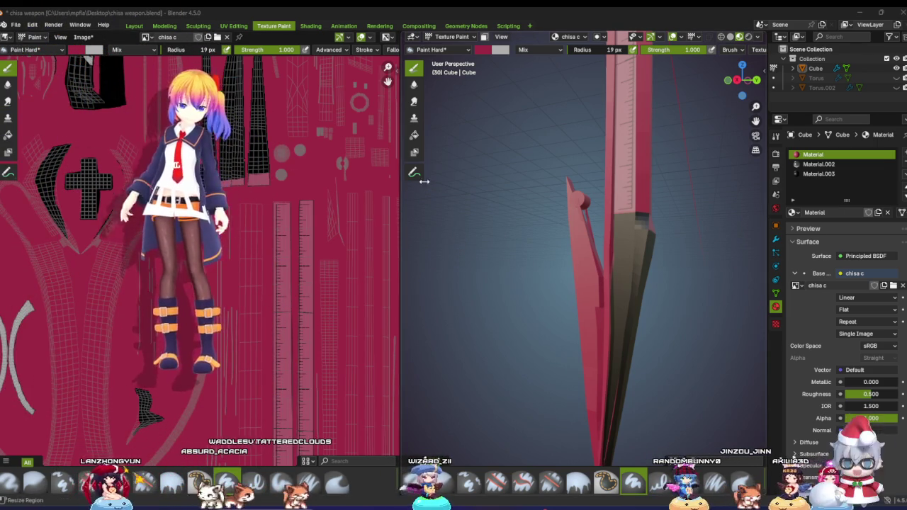
Step: Undo the last stroke and paint the dark lower blade red from a side view
scroll(543, 261, "up", 3)
mouse_move(613, 263)
middle_mouse_down()
mouse_move(593, 269)
mouse_move(583, 257)
mouse_move(660, 166)
middle_mouse_up()
scroll(584, 230, "down", 3)
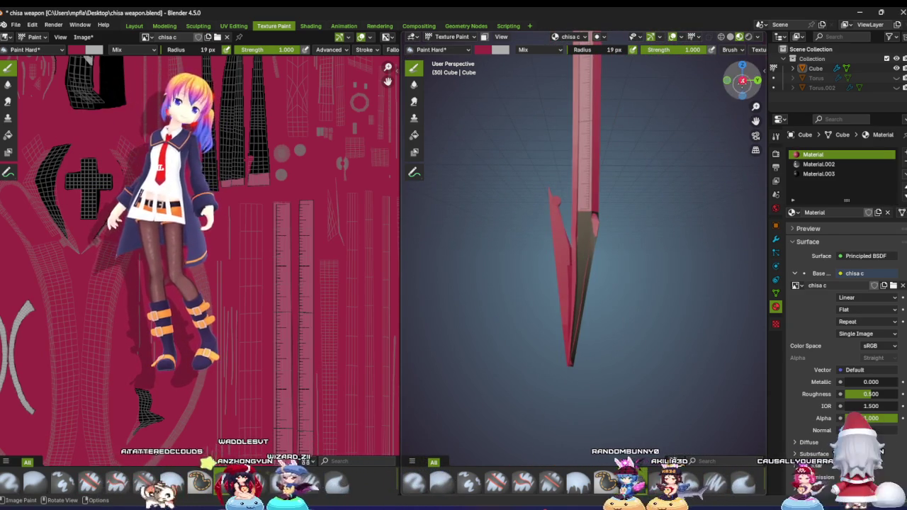
left_click(742, 80)
scroll(587, 260, "up", 3)
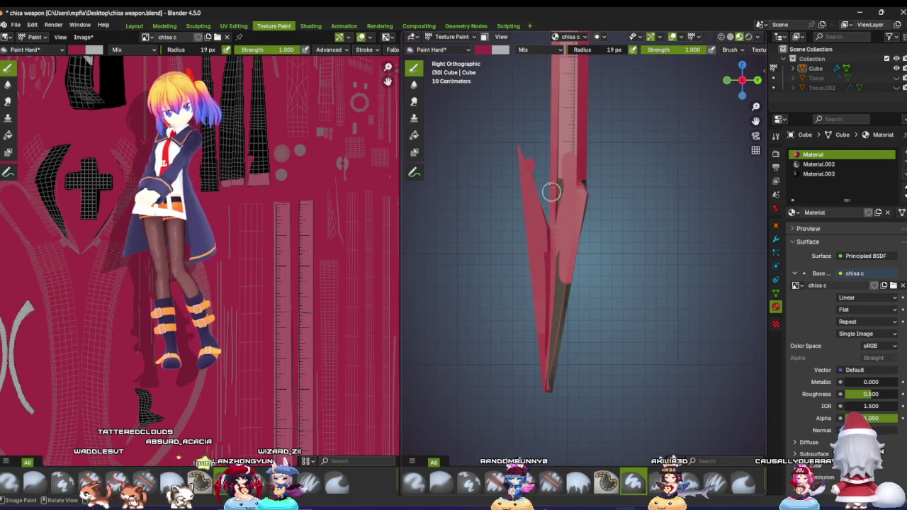
key("ctrl+z")
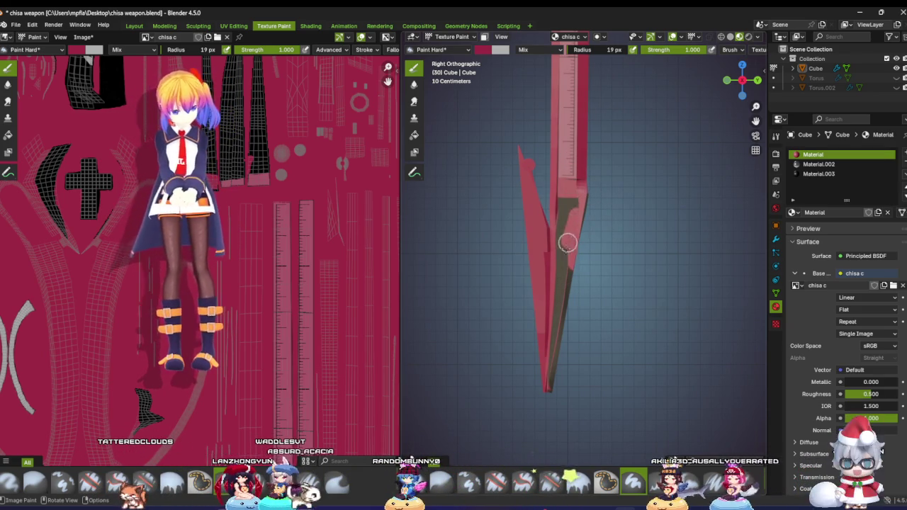
left_click_drag(560, 212, 562, 289)
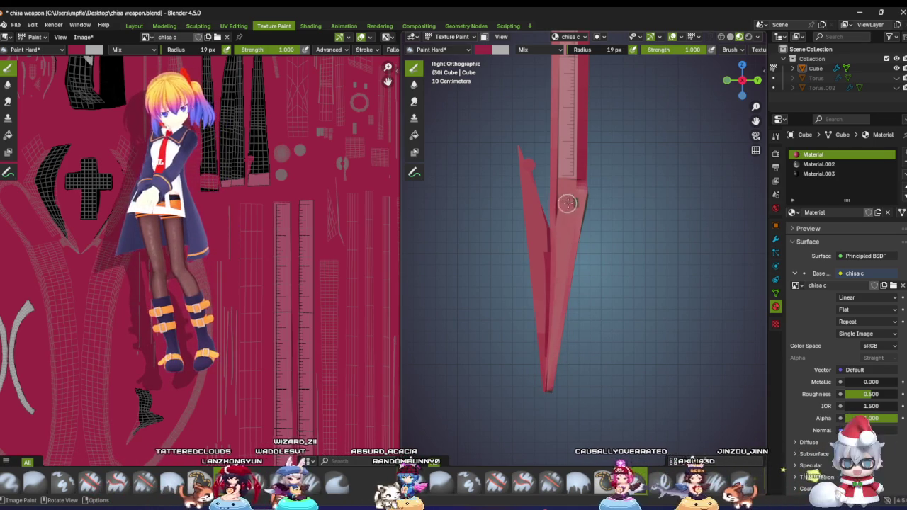
middle_click_drag(575, 262, 470, 274)
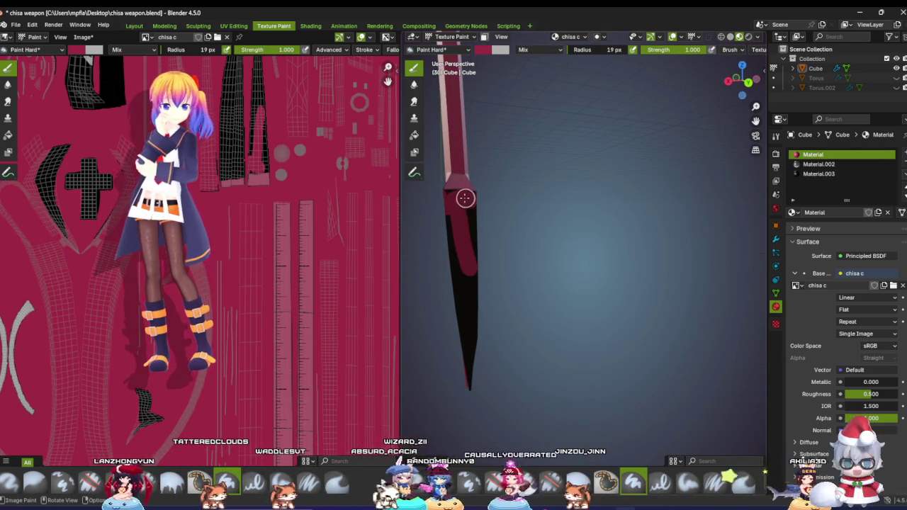
left_click_drag(472, 241, 461, 259)
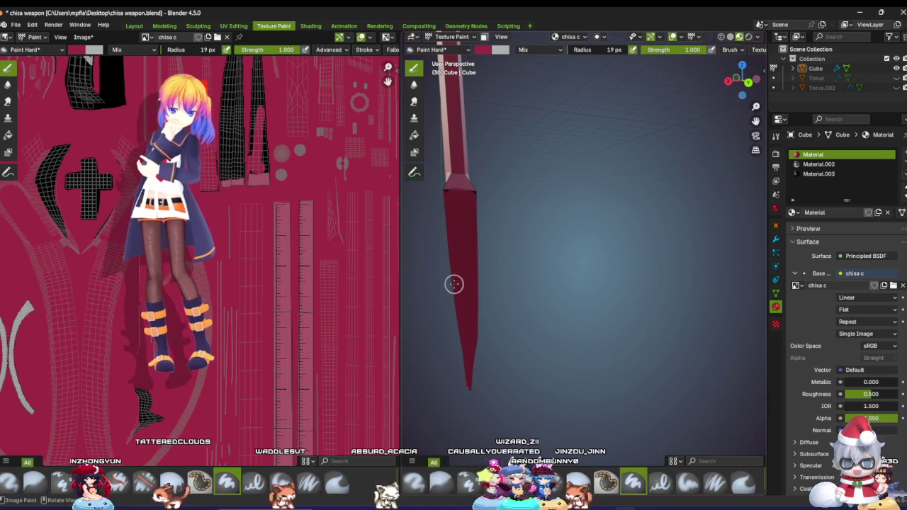
Step: Paint red over the remaining dark blade face, then move to the UV Editing workspace
mouse_move(454, 285)
middle_mouse_down()
mouse_move(450, 290)
mouse_move(510, 292)
middle_mouse_up()
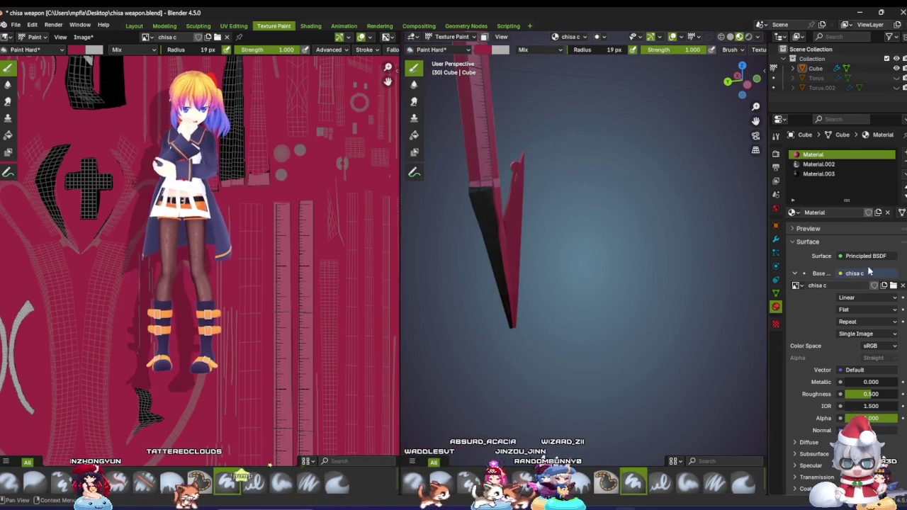
middle_click_drag(652, 283, 579, 260)
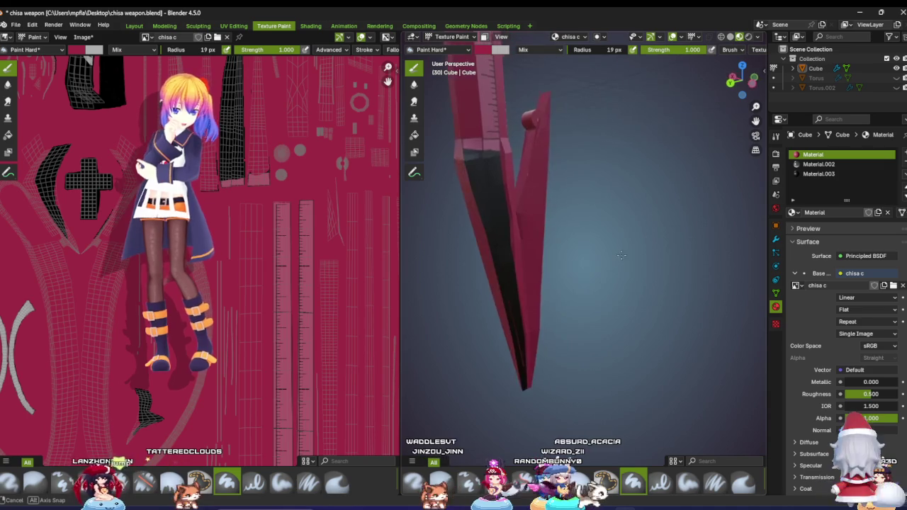
mouse_move(571, 198)
left_mouse_down()
mouse_move(548, 168)
mouse_move(574, 239)
mouse_move(577, 343)
mouse_move(591, 315)
left_mouse_up()
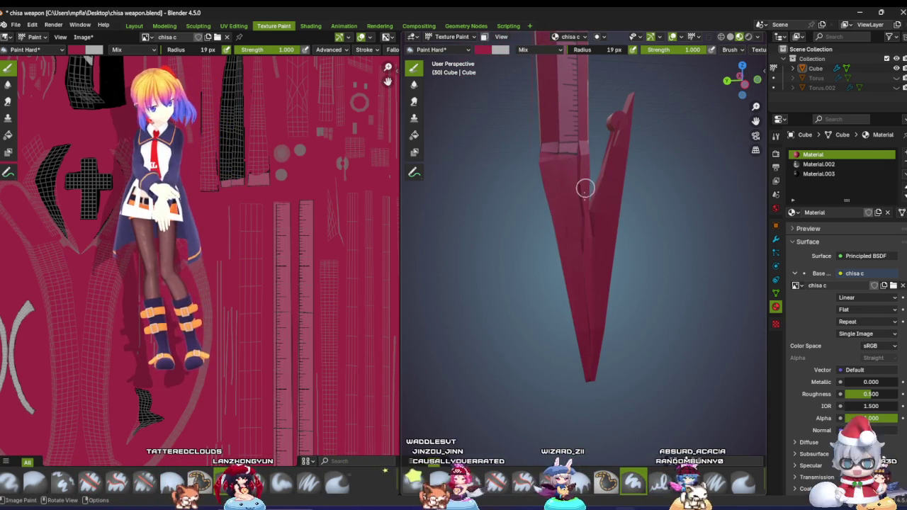
mouse_move(581, 300)
middle_mouse_down()
mouse_move(607, 279)
mouse_move(586, 259)
mouse_move(623, 285)
mouse_move(613, 276)
middle_mouse_up()
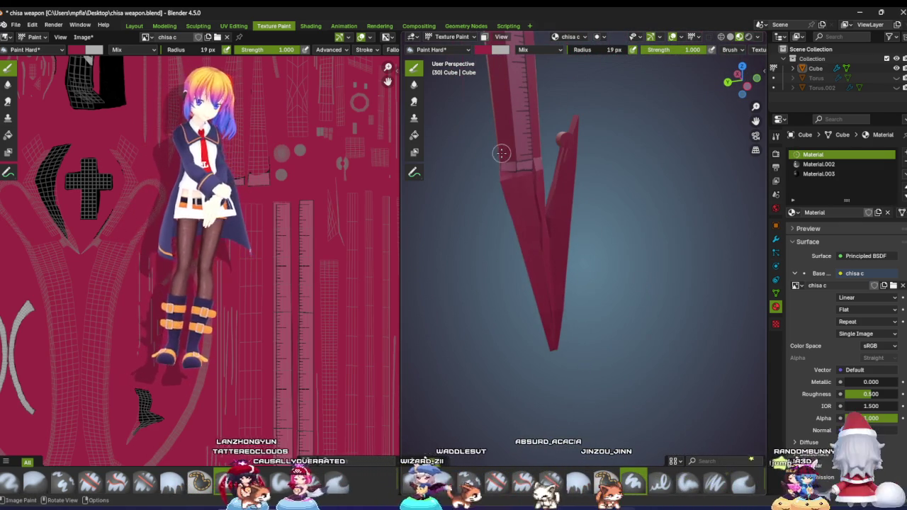
left_click(233, 26)
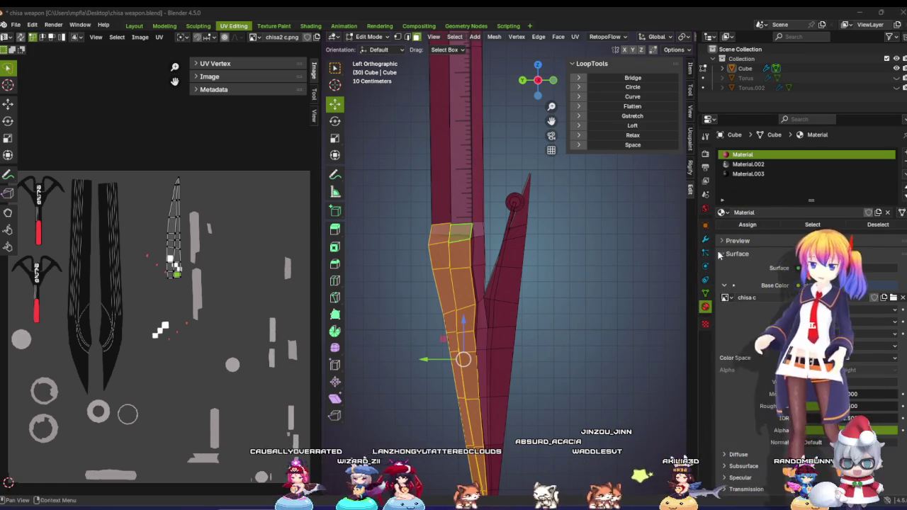
scroll(488, 270, "up", 3)
mouse_move(489, 270)
middle_mouse_down()
mouse_move(429, 213)
mouse_move(481, 187)
middle_mouse_up()
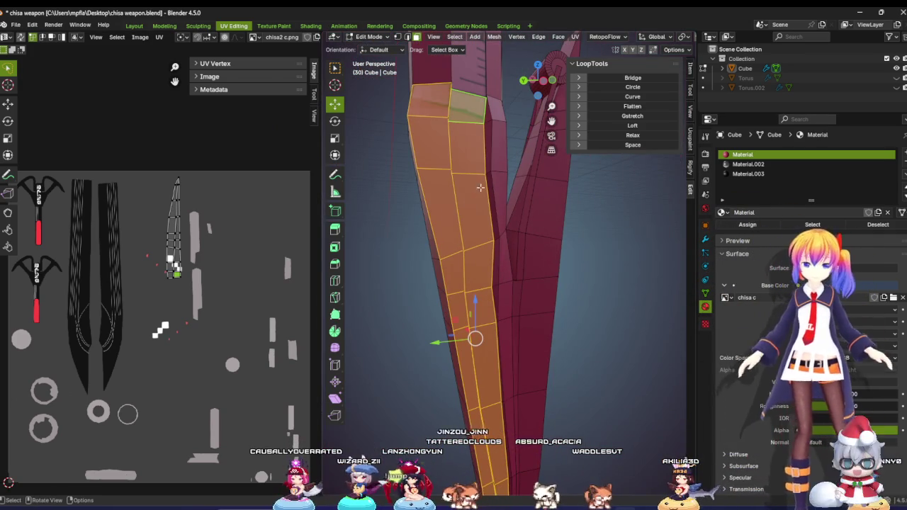
Step: Select the face strip down the blade's outer edge to the tip and apply LoopTools Flatten
left_click(451, 156)
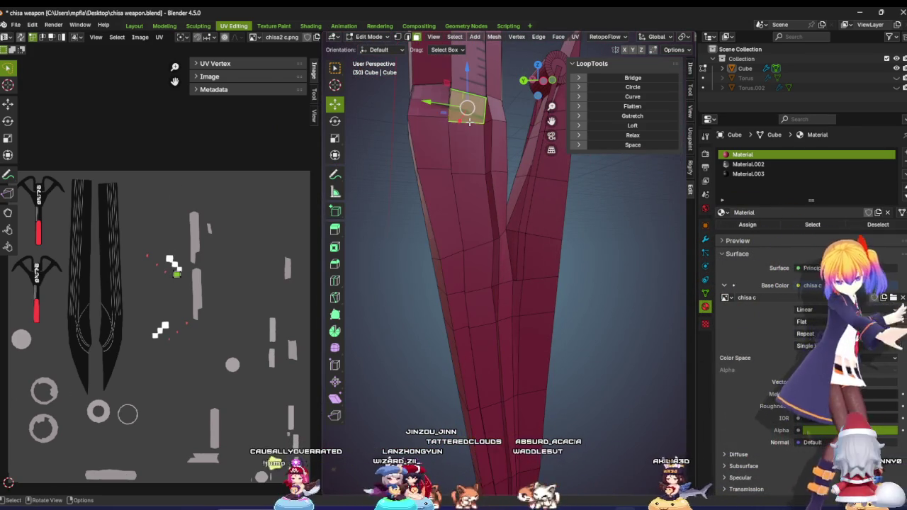
left_click(461, 203, "shift")
left_click(466, 275, "shift")
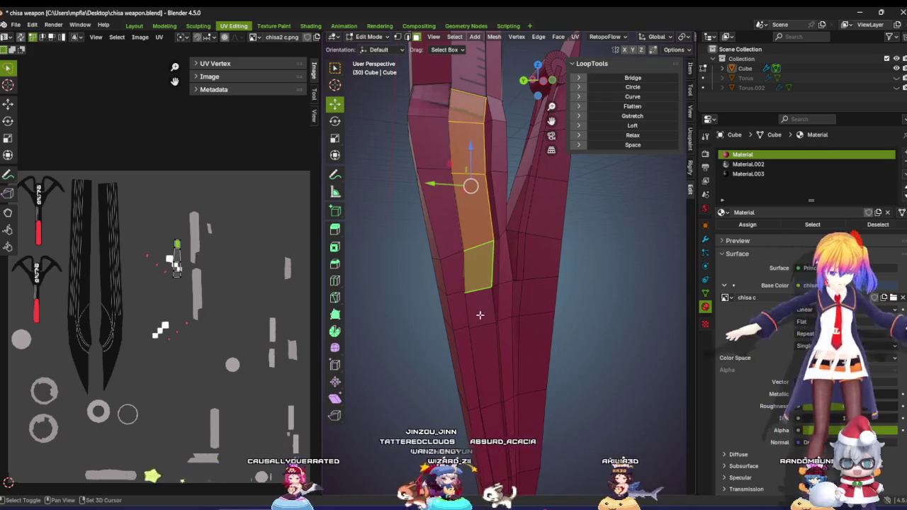
left_click(486, 358, "shift")
left_click(484, 308, "shift")
mouse_move(483, 308)
middle_mouse_down()
mouse_move(477, 346)
mouse_move(507, 382)
middle_mouse_up()
left_click(508, 387, "shift")
left_click(632, 105)
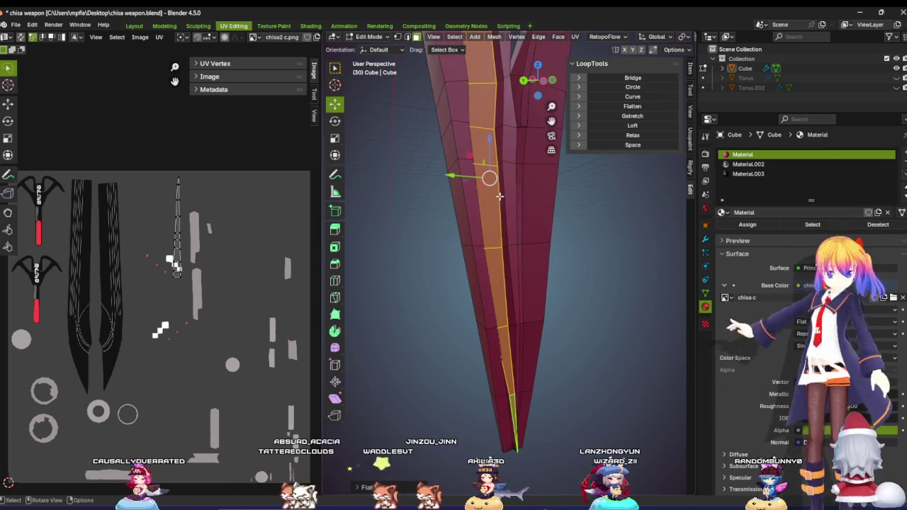
Step: Inspect the flattened strip and start a new face selection near the top of the blade
middle_click_drag(468, 206, 446, 216)
scroll(445, 216, "up", 3)
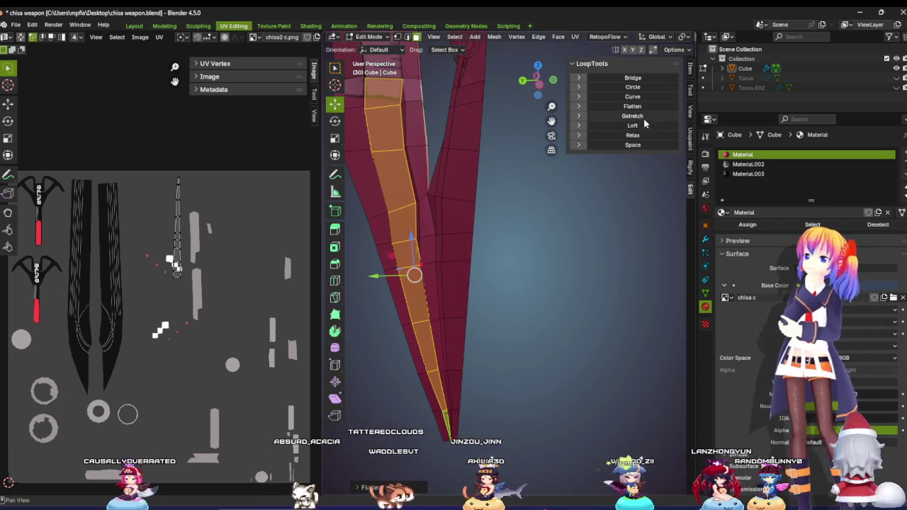
left_click(409, 93)
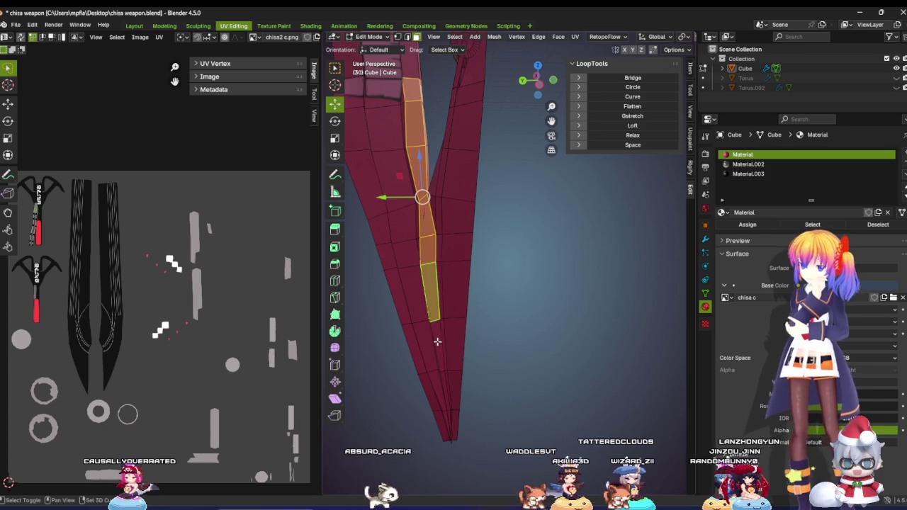
middle_click_drag(438, 210, 460, 212)
left_click(431, 164)
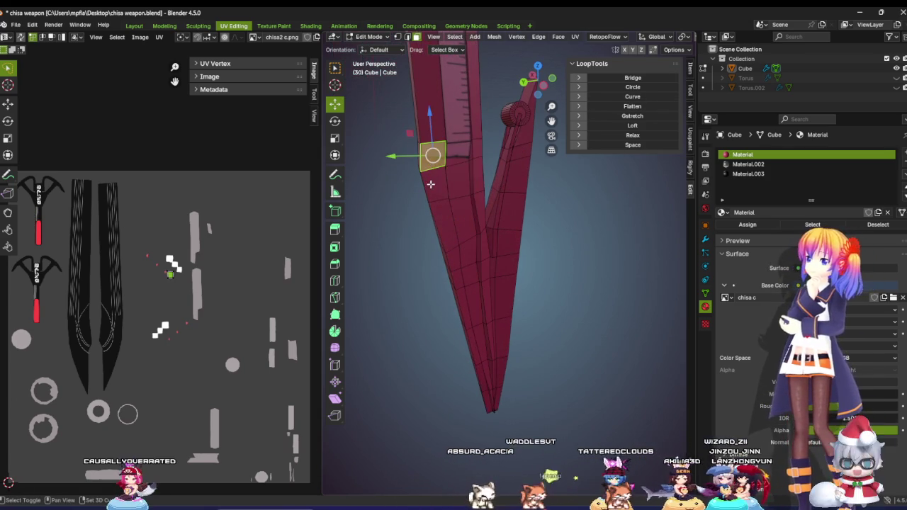
middle_click_drag(451, 243, 455, 240)
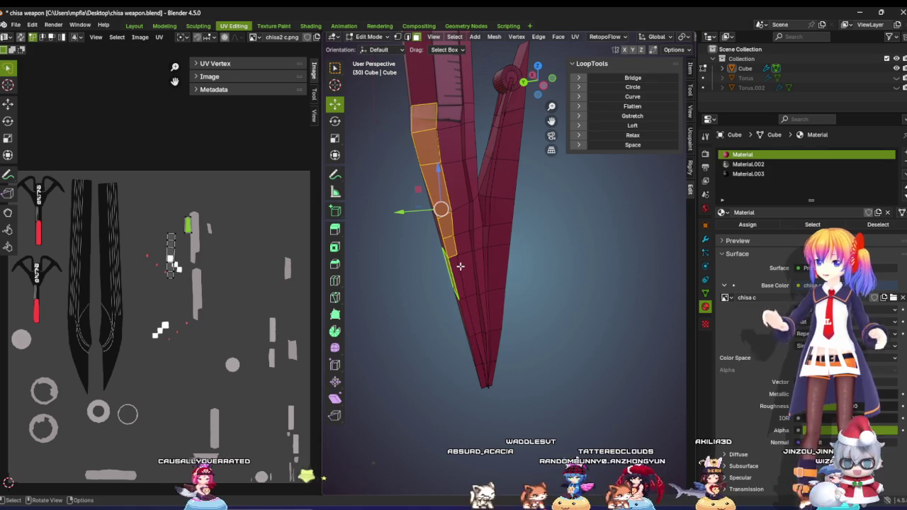
middle_click_drag(460, 266, 458, 214, "shift")
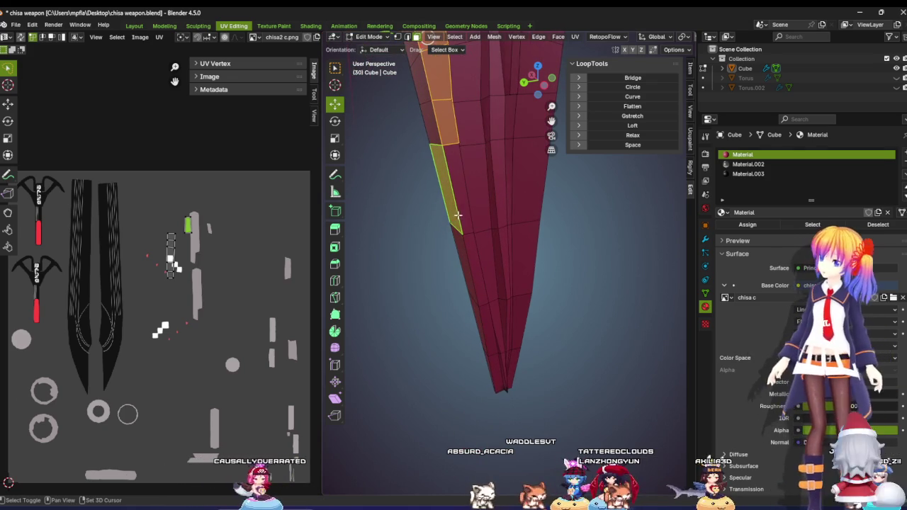
Step: Extend the new strip down to the blade tip, then switch to vertex mode and clear the selection
left_click(459, 213, "shift")
left_click(464, 234, "shift")
left_click(467, 254, "shift")
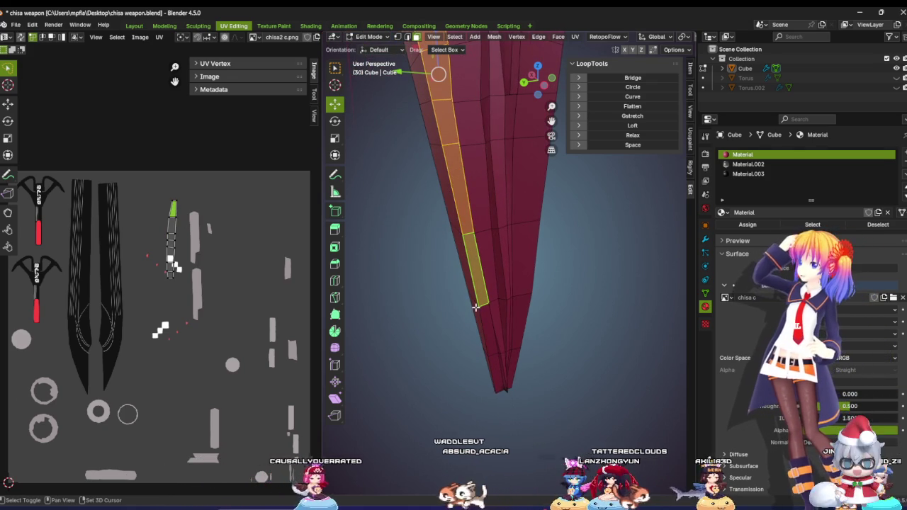
left_click(481, 333, "shift")
left_click(496, 368, "shift")
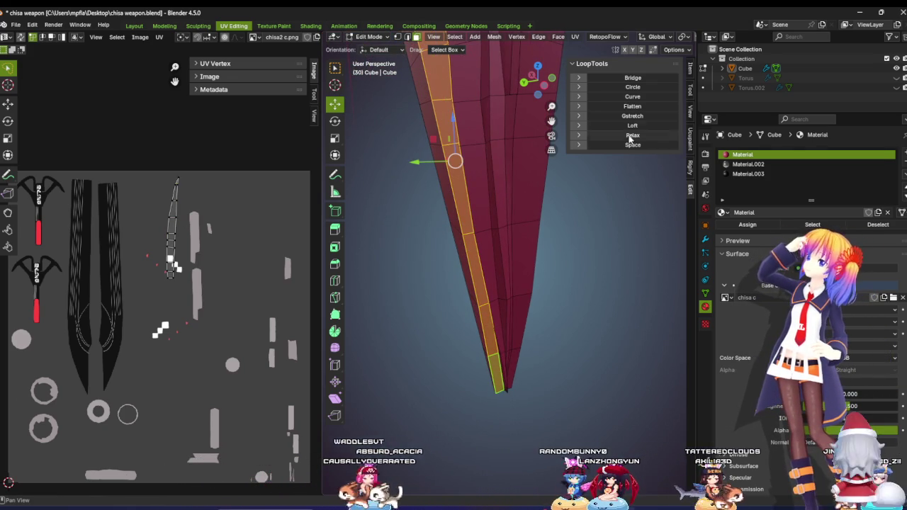
mouse_move(496, 184)
middle_mouse_down()
mouse_move(494, 208)
mouse_move(416, 187)
mouse_move(468, 195)
mouse_move(441, 202)
middle_mouse_up()
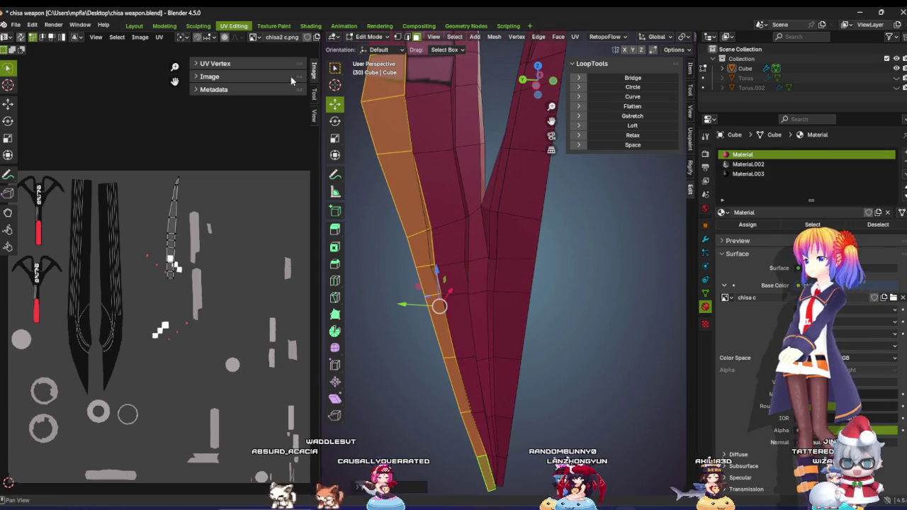
left_click(398, 37)
mouse_move(448, 212)
middle_mouse_down()
mouse_move(425, 198)
mouse_move(470, 206)
mouse_move(368, 239)
middle_mouse_up()
left_click(367, 238)
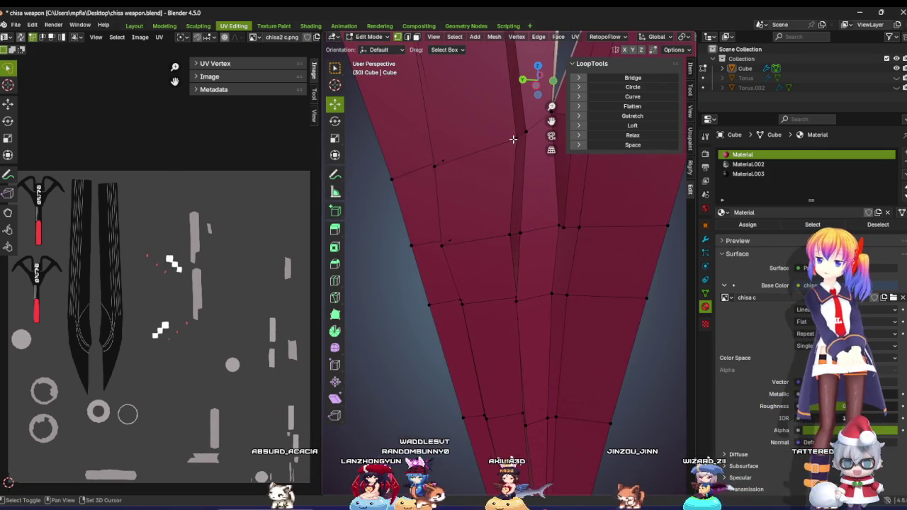
Step: Slide vertices on the fork's inner edge along the Y axis to line them up
mouse_move(454, 198)
middle_mouse_down()
mouse_move(425, 212)
mouse_move(435, 211)
middle_mouse_up()
left_click_drag(415, 230, 431, 233)
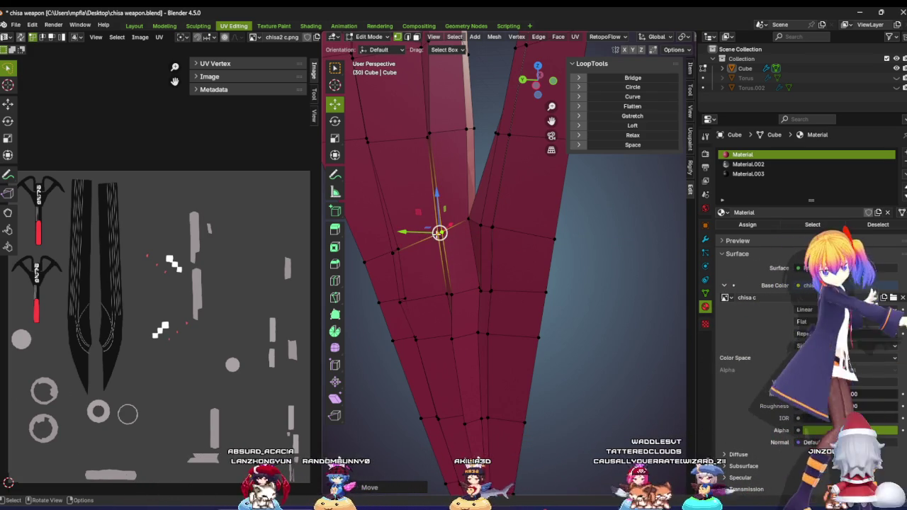
mouse_move(419, 250)
middle_mouse_down()
mouse_move(407, 233)
mouse_move(464, 207)
middle_mouse_up()
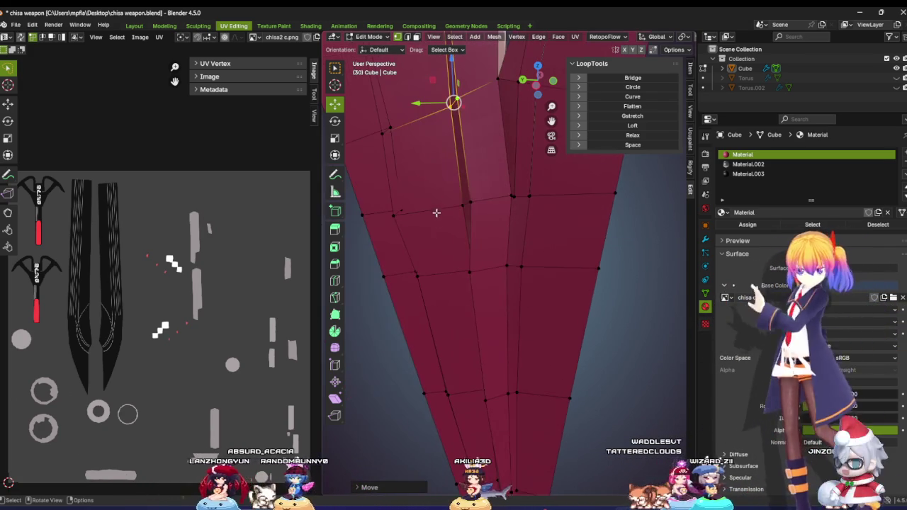
left_click(473, 201)
key("g")
key("y")
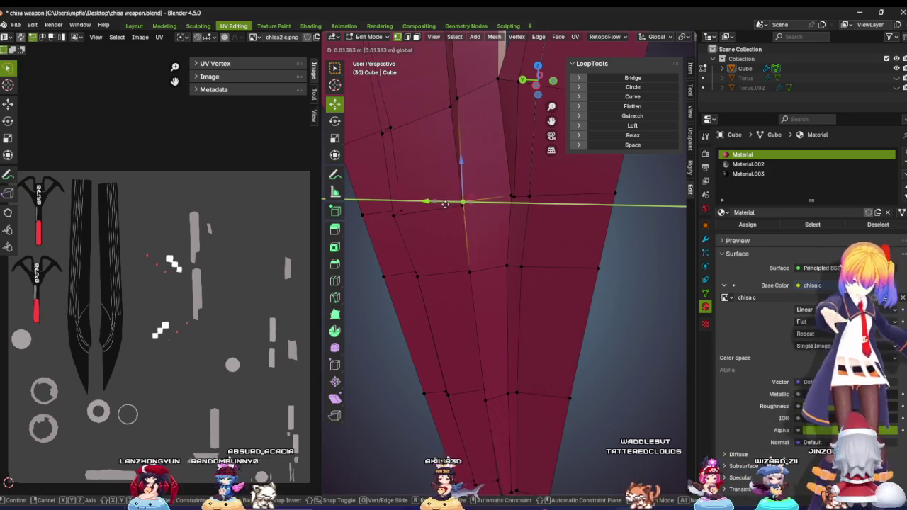
left_click(446, 204)
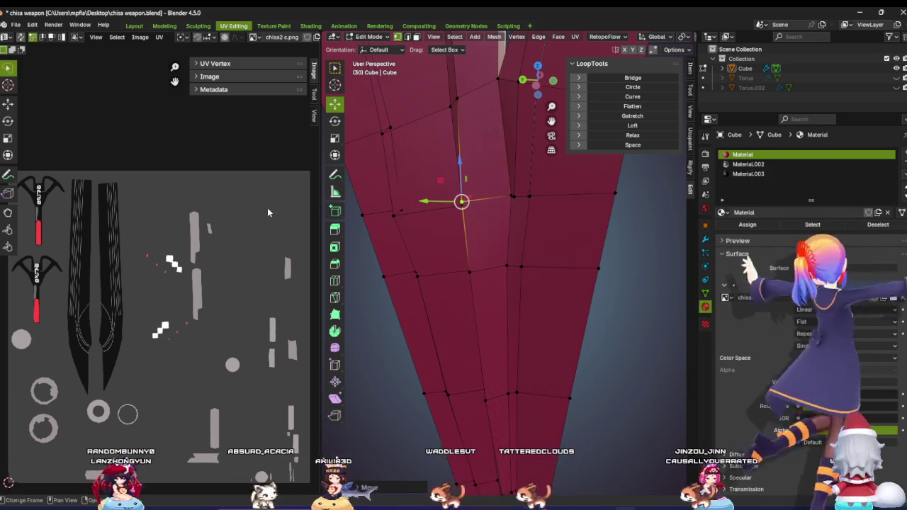
Step: Shift further fork vertices along X and Y until the prong lines run straight
mouse_move(419, 206)
middle_mouse_down()
mouse_move(425, 219)
mouse_move(391, 245)
mouse_move(435, 239)
middle_mouse_up()
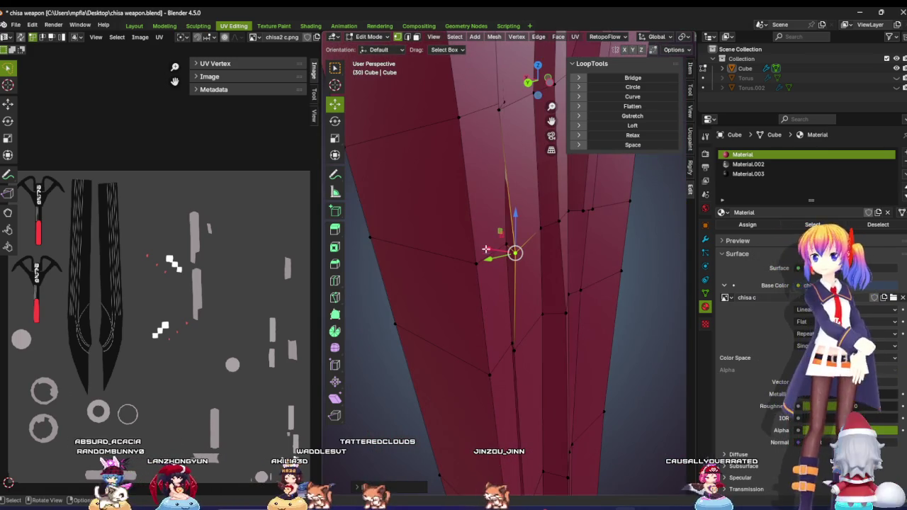
mouse_move(490, 256)
left_mouse_down()
mouse_move(516, 251)
mouse_move(480, 235)
mouse_move(490, 241)
left_mouse_up()
middle_click_drag(489, 241, 406, 261)
left_click_drag(405, 259, 400, 219)
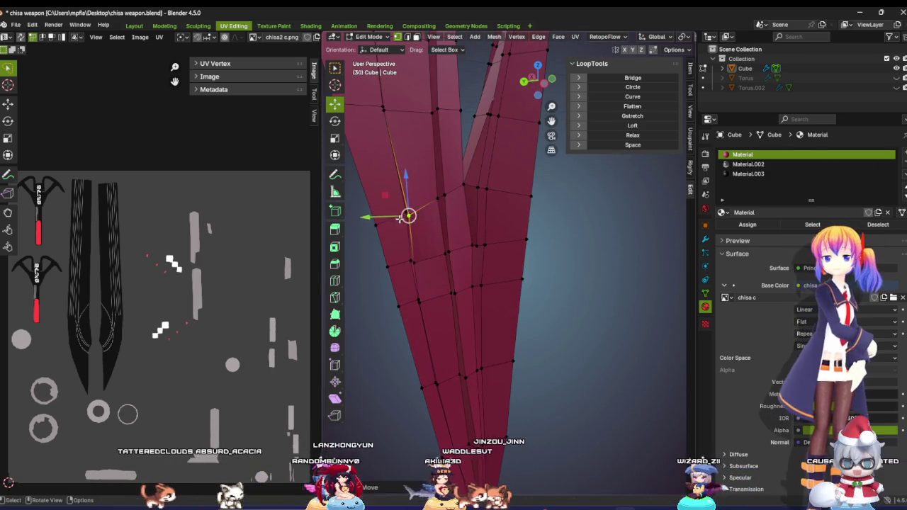
left_click_drag(413, 263, 418, 260)
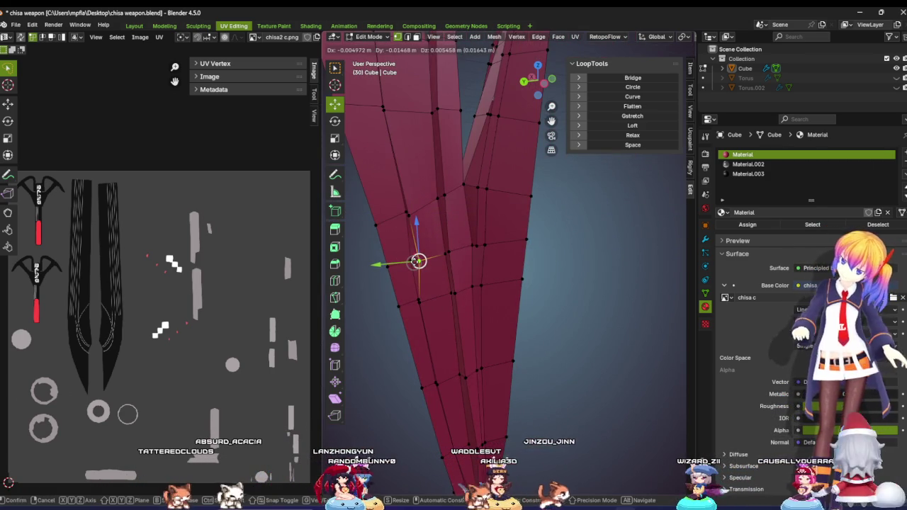
mouse_move(419, 260)
middle_mouse_down()
mouse_move(442, 236)
mouse_move(469, 242)
middle_mouse_up()
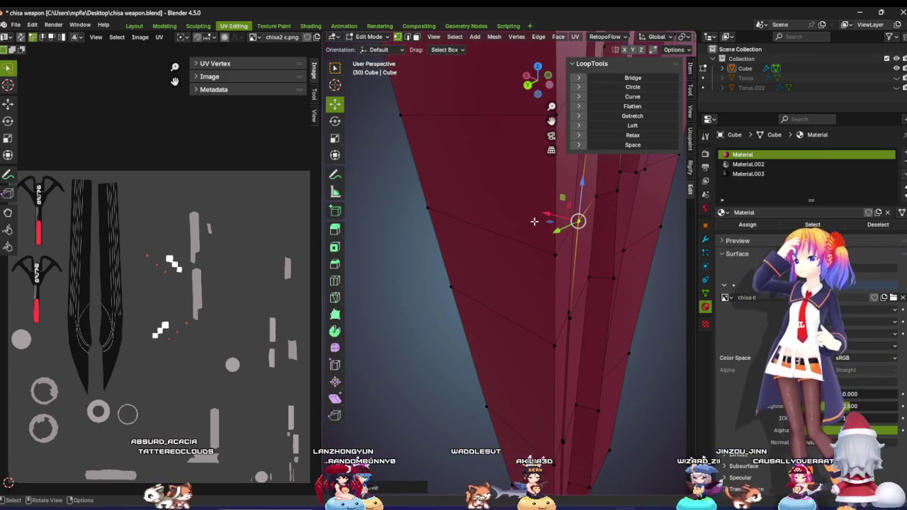
left_click_drag(550, 214, 543, 215)
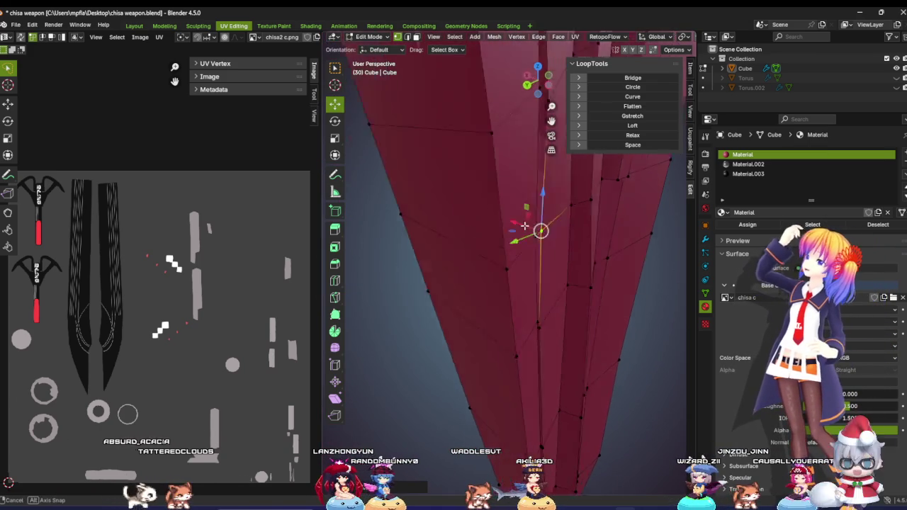
mouse_move(543, 215)
middle_mouse_down()
mouse_move(466, 232)
mouse_move(401, 208)
mouse_move(487, 222)
mouse_move(477, 228)
mouse_move(454, 219)
mouse_move(588, 200)
mouse_move(537, 222)
middle_mouse_up()
mouse_move(521, 218)
left_mouse_down()
mouse_move(511, 206)
mouse_move(504, 213)
left_mouse_up()
middle_click_drag(504, 213, 474, 211)
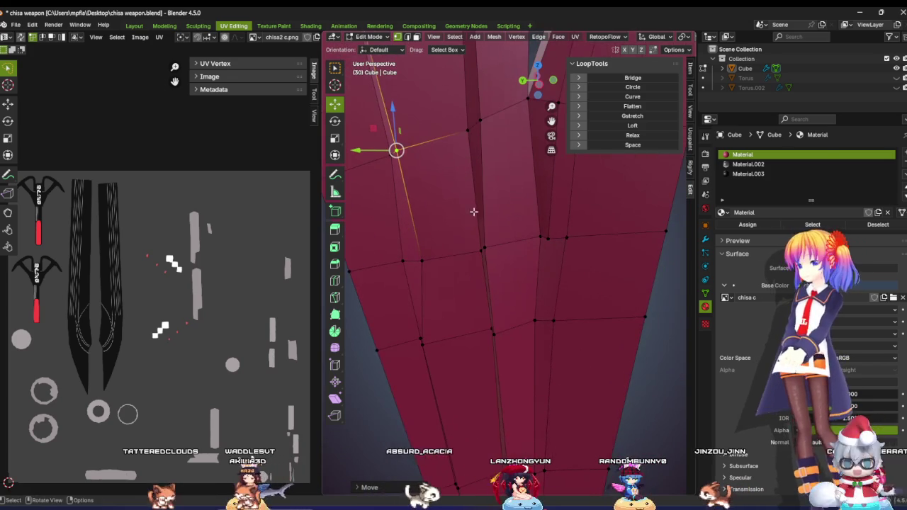
Step: Align one more fork vertex along Y and X, then view the whole weapon in the Modeling workspace
left_click(422, 261)
left_click_drag(407, 260, 397, 259)
middle_click_drag(397, 259, 391, 235)
left_click_drag(370, 218, 366, 219)
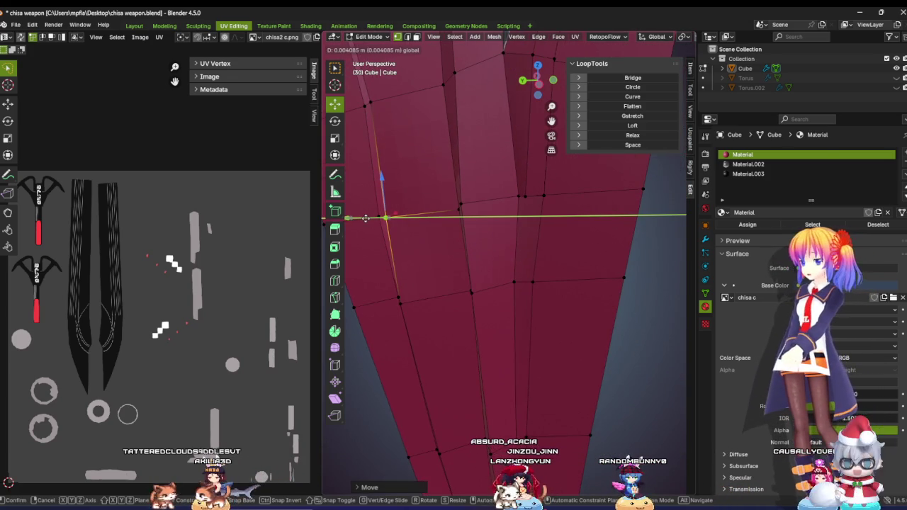
scroll(368, 218, "down", 5)
mouse_move(383, 215)
middle_mouse_down()
mouse_move(435, 224)
mouse_move(405, 234)
mouse_move(411, 208)
middle_mouse_up()
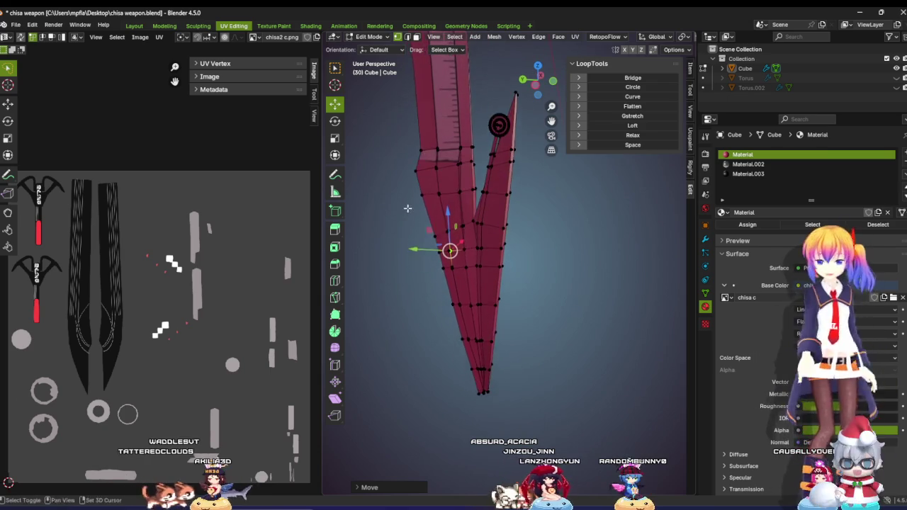
scroll(411, 213, "up", 3)
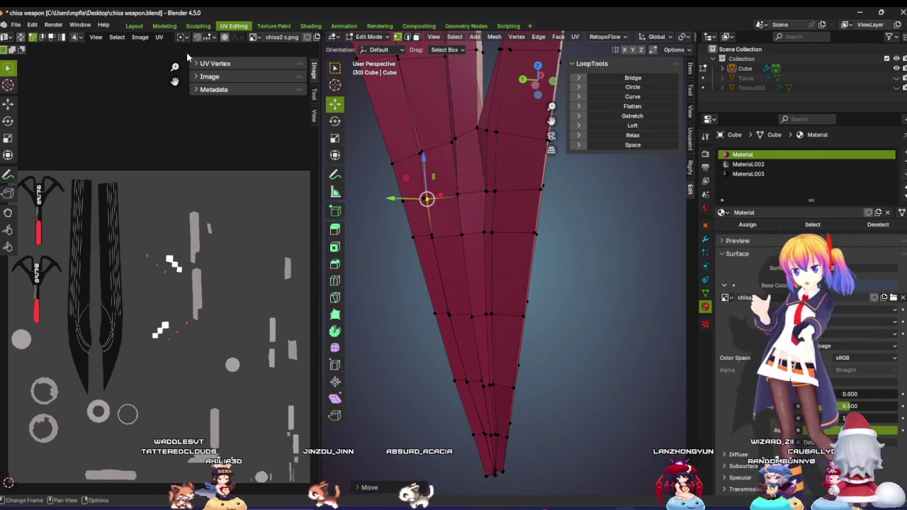
key("ctrl+Page_Up")
key("ctrl+Page_Up")
mouse_move(321, 237)
middle_mouse_down()
mouse_move(327, 136)
mouse_move(414, 209)
middle_mouse_up()
Step: Zoom toward the blade fork and begin selecting faces on the left prong
scroll(328, 127, "down", 5)
scroll(375, 298, "up", 6)
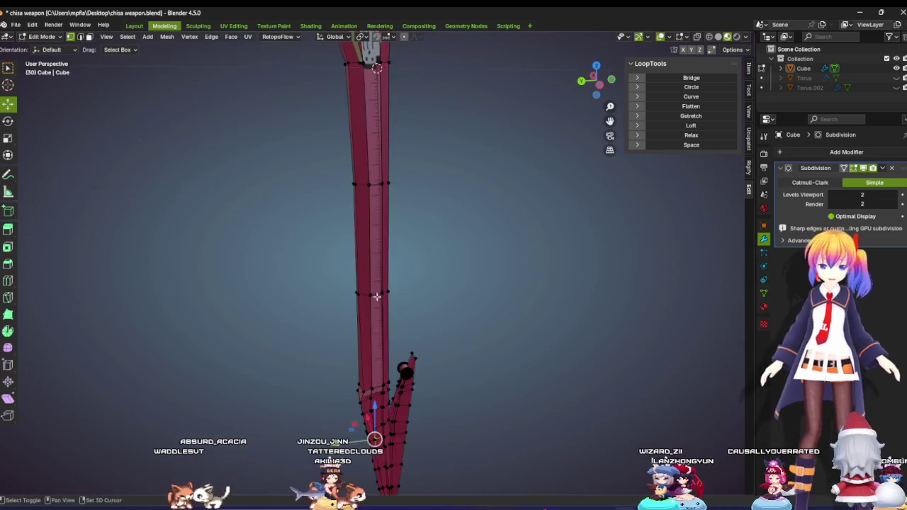
mouse_move(376, 300)
middle_mouse_down()
mouse_move(407, 307)
mouse_move(431, 207)
mouse_move(448, 204)
mouse_move(369, 220)
middle_mouse_up()
scroll(431, 212, "up", 2)
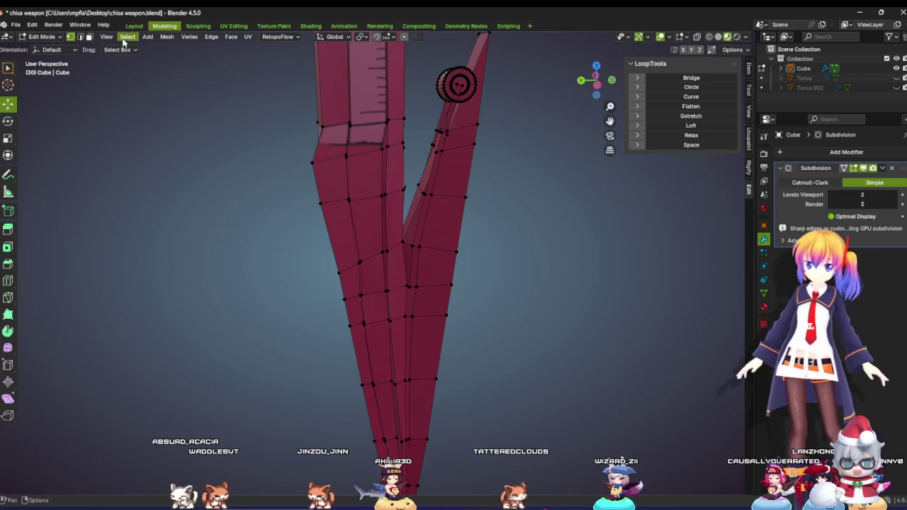
left_click(373, 235, "shift")
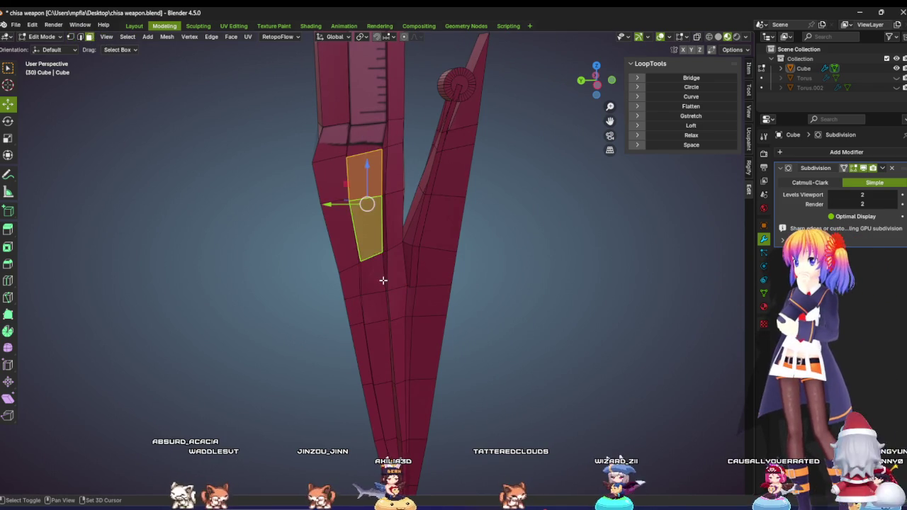
left_click(379, 351)
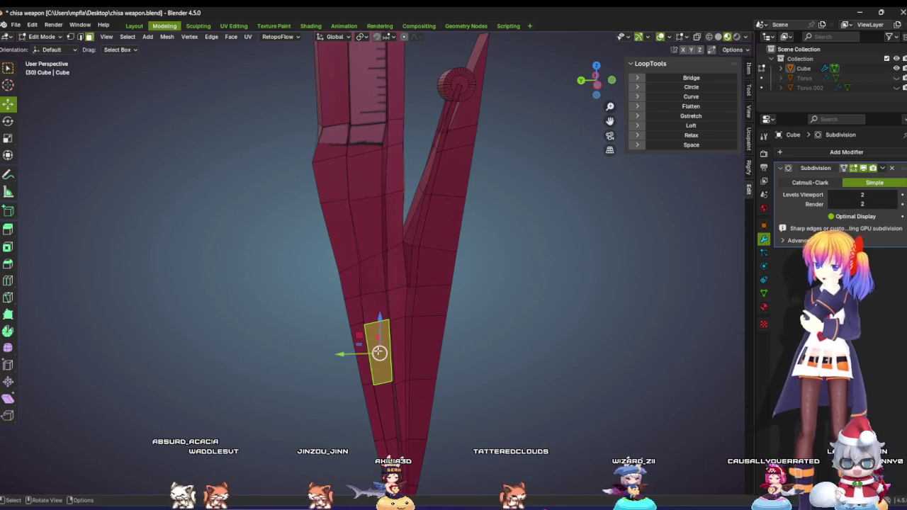
Step: Select a column of faces from the top of the left prong down to its tip
left_click(364, 173)
left_click(367, 248, "shift")
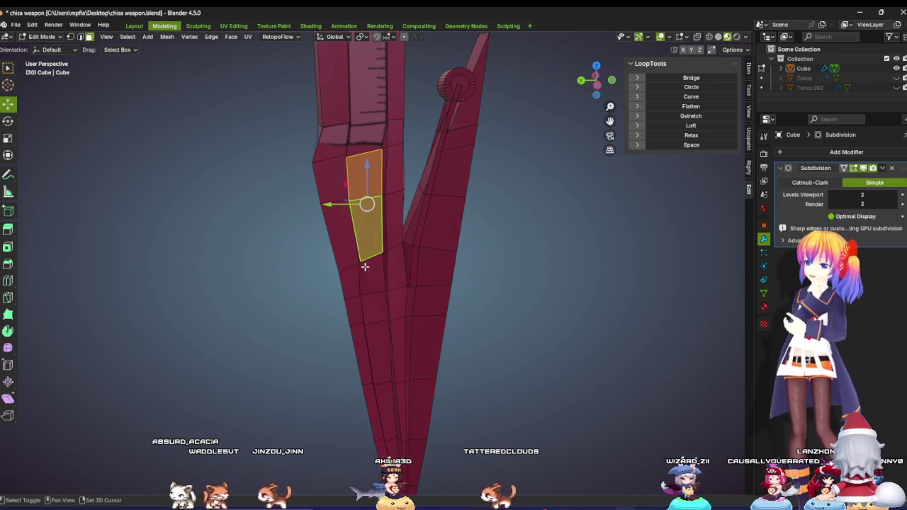
left_click(370, 283, "shift")
left_click(373, 310, "shift")
left_click(383, 350, "shift")
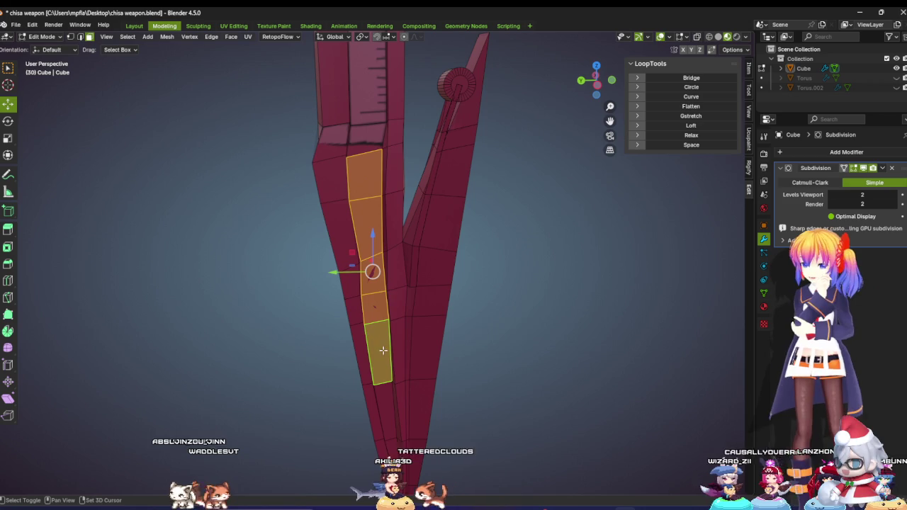
left_click(380, 401, "shift")
left_click(396, 465, "shift")
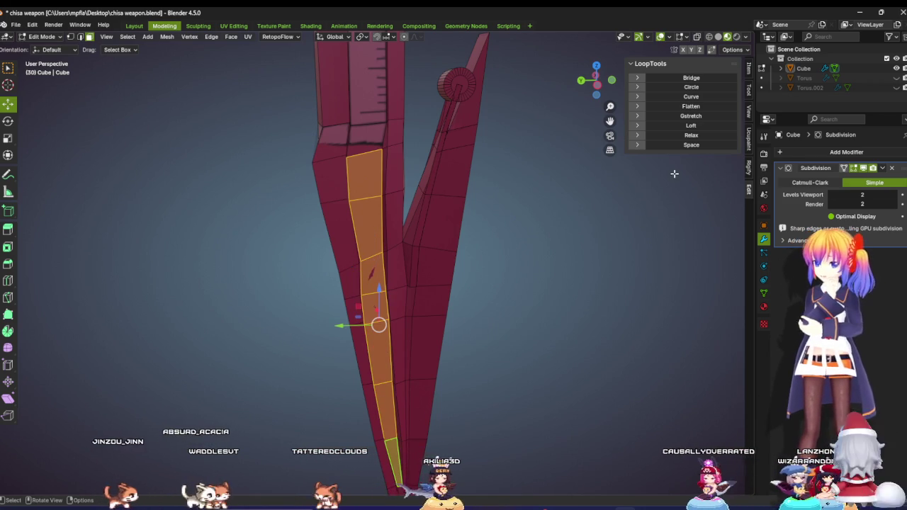
Step: Flatten the face strip with LoopTools Flatten, then deselect all in vertex mode
left_click(691, 106)
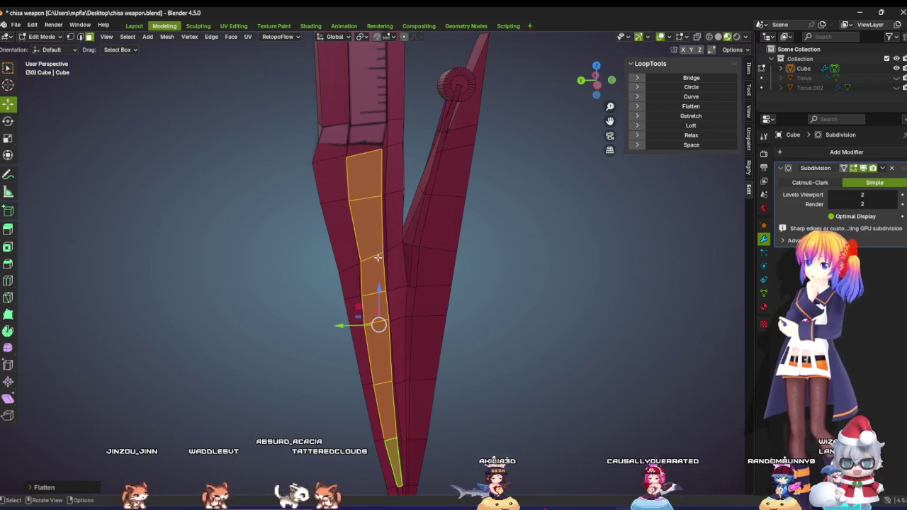
scroll(373, 253, "up", 3)
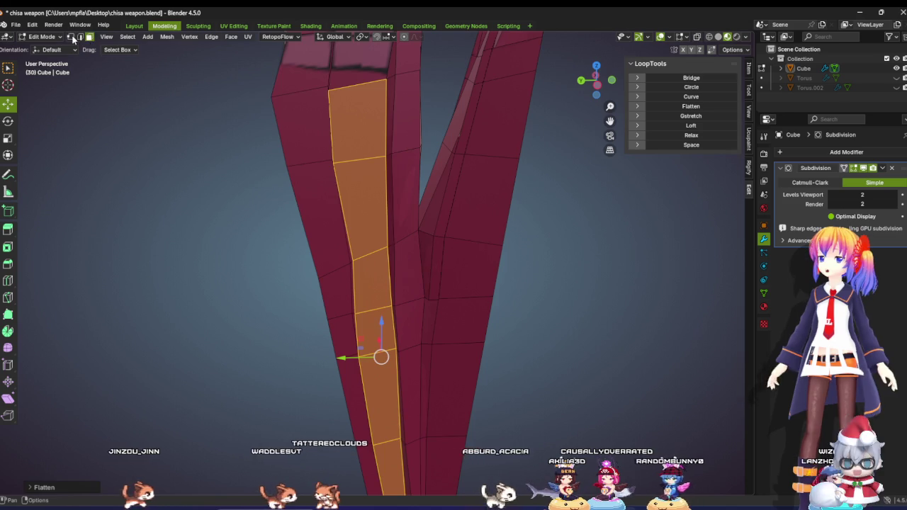
key("1")
key("alt+a")
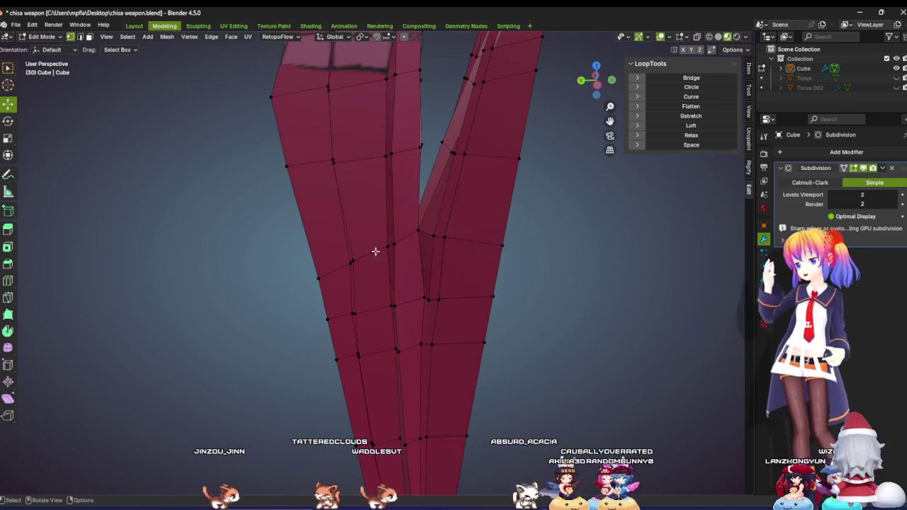
Step: Move the fork junction vertex using Smooth proportional editing falloff
left_click(351, 262)
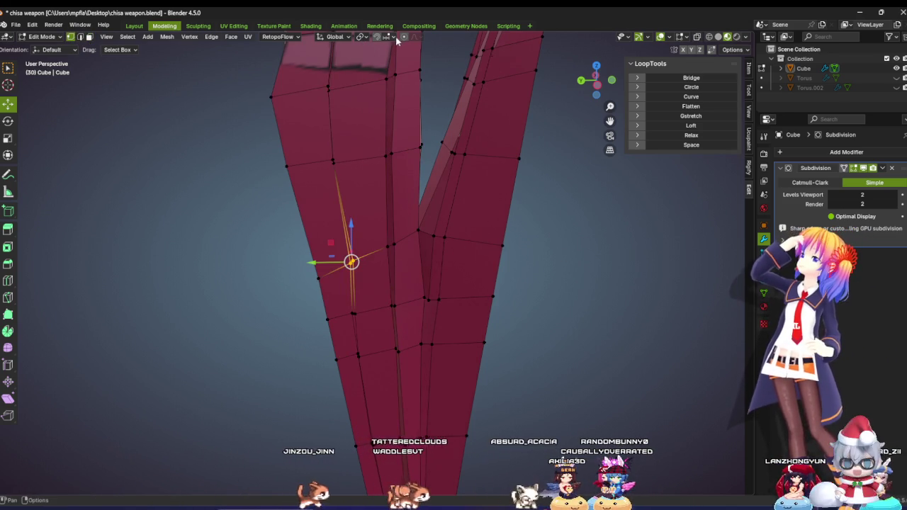
left_click(420, 39)
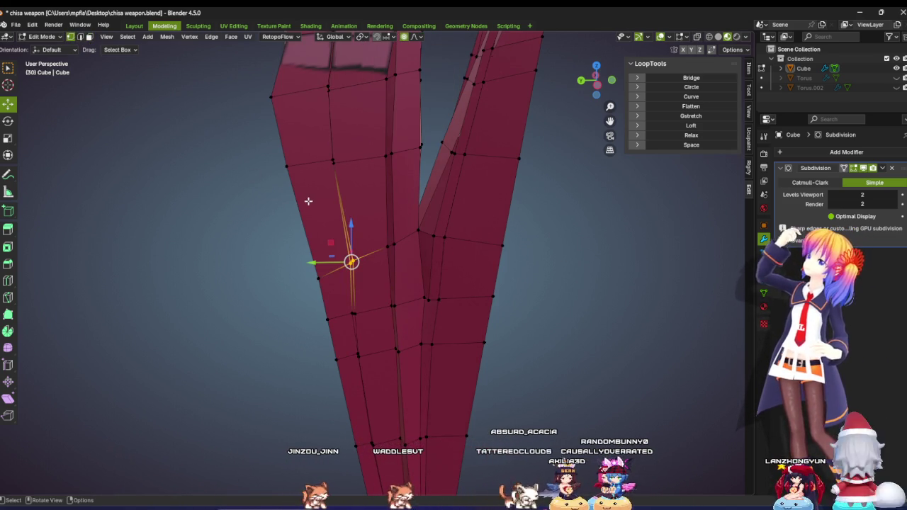
left_click_drag(318, 263, 312, 262)
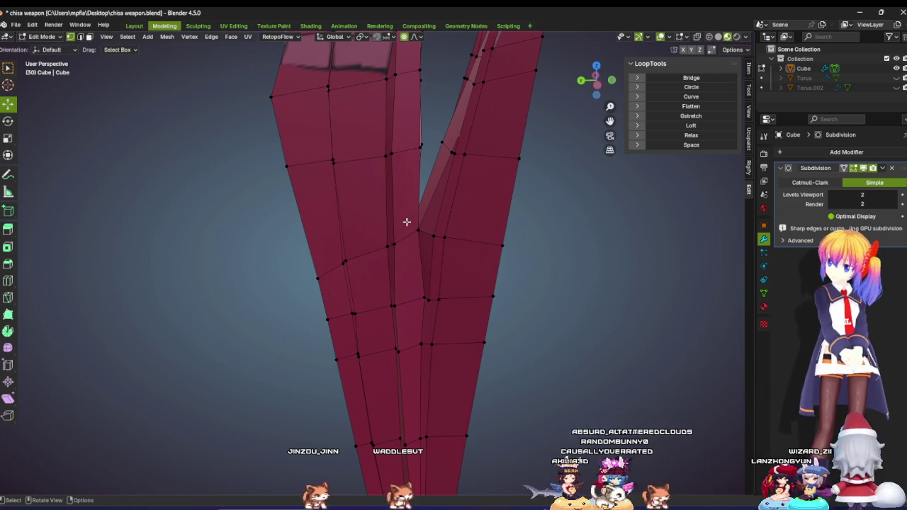
left_click_drag(381, 249, 386, 250)
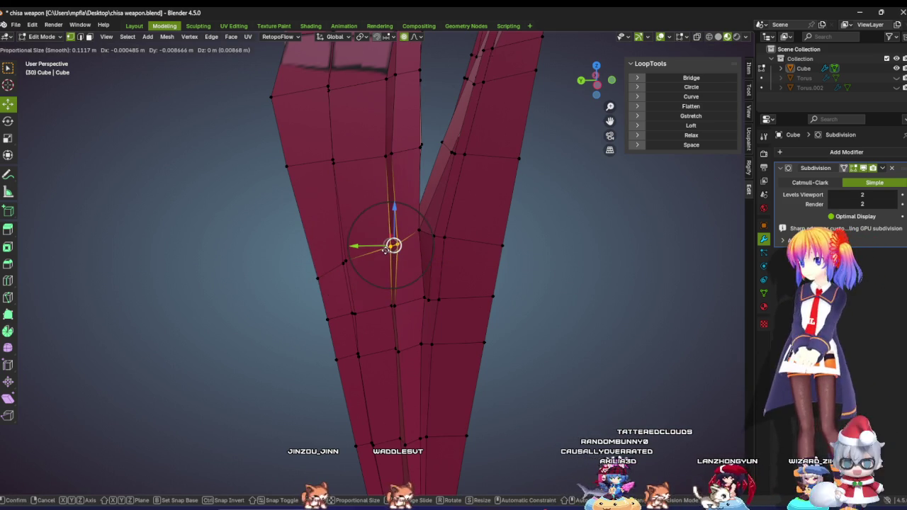
left_click(538, 297)
middle_click_drag(514, 310, 404, 260)
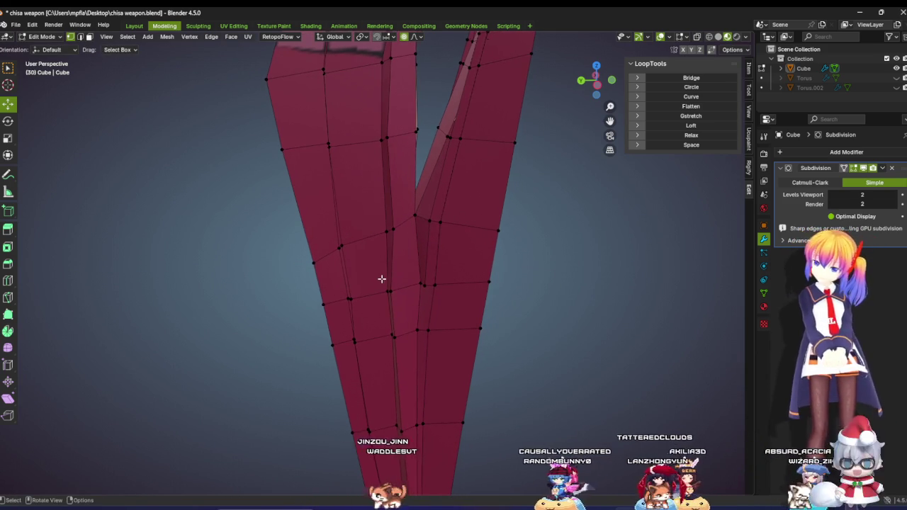
Step: Box-select the vertical edge column at the junction and shift it with soft falloff
left_click(343, 291, "alt")
key("g")
left_click(336, 325)
left_click(568, 331)
mouse_move(392, 320)
left_mouse_down()
mouse_move(390, 330)
mouse_move(381, 316)
mouse_move(490, 310)
left_mouse_up()
mouse_move(490, 310)
middle_mouse_down()
mouse_move(432, 308)
mouse_move(324, 277)
mouse_move(266, 303)
mouse_move(415, 294)
mouse_move(376, 287)
mouse_move(342, 257)
middle_mouse_up()
Step: Inspect the V junction in right orthographic view, then orbit back to perspective
scroll(342, 257, "down", 3)
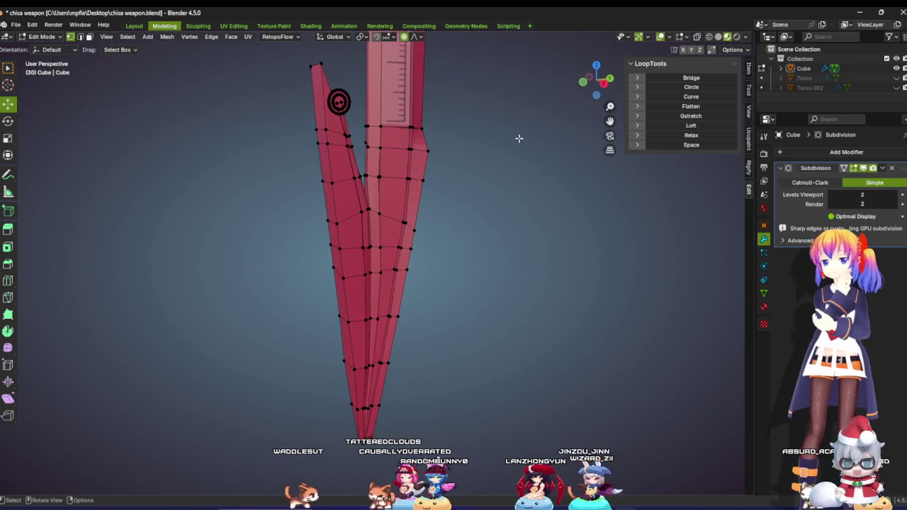
left_click(604, 83)
scroll(348, 249, "up", 3)
scroll(423, 295, "up", 2)
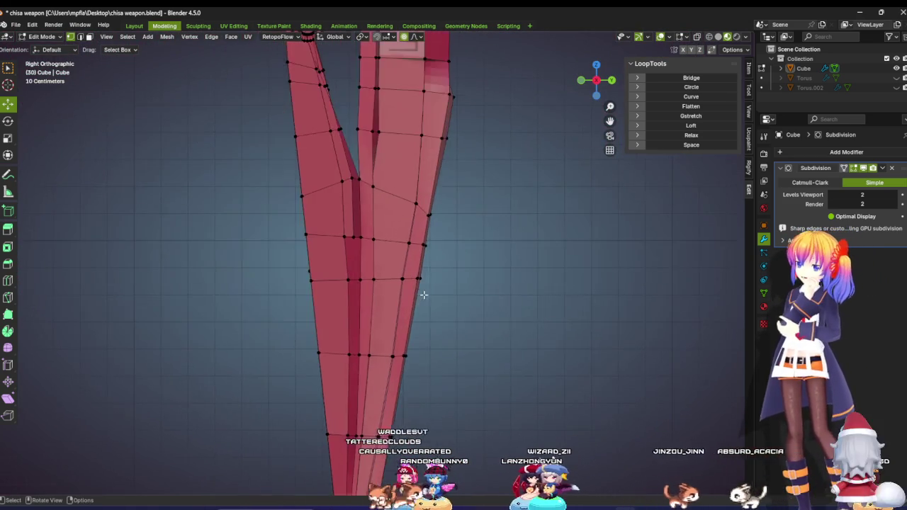
scroll(408, 284, "up", 2)
scroll(369, 291, "up", 1)
scroll(340, 294, "down", 2)
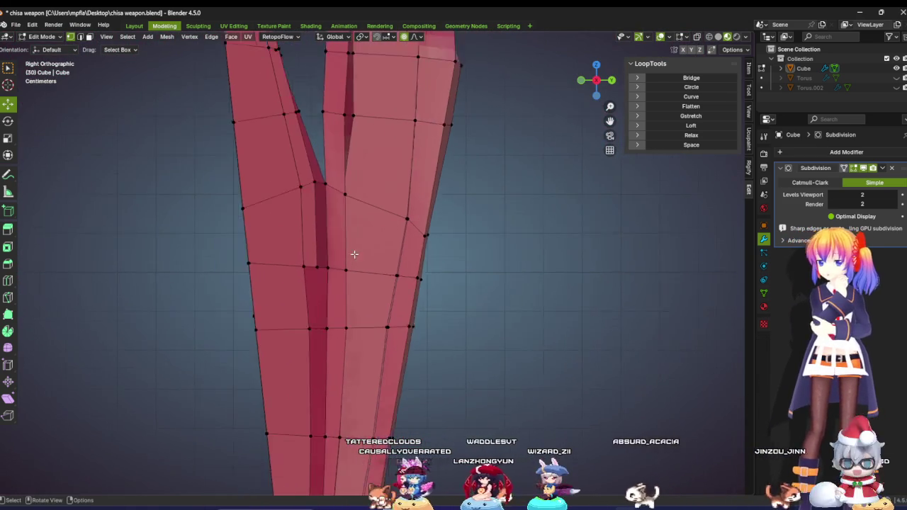
scroll(355, 254, "up", 1)
mouse_move(356, 270)
middle_mouse_down("shift")
mouse_move(345, 306)
mouse_move(330, 202)
middle_mouse_up("shift")
scroll(343, 294, "down", 2)
scroll(358, 311, "down", 2)
scroll(354, 300, "up", 1)
scroll(324, 263, "up", 2)
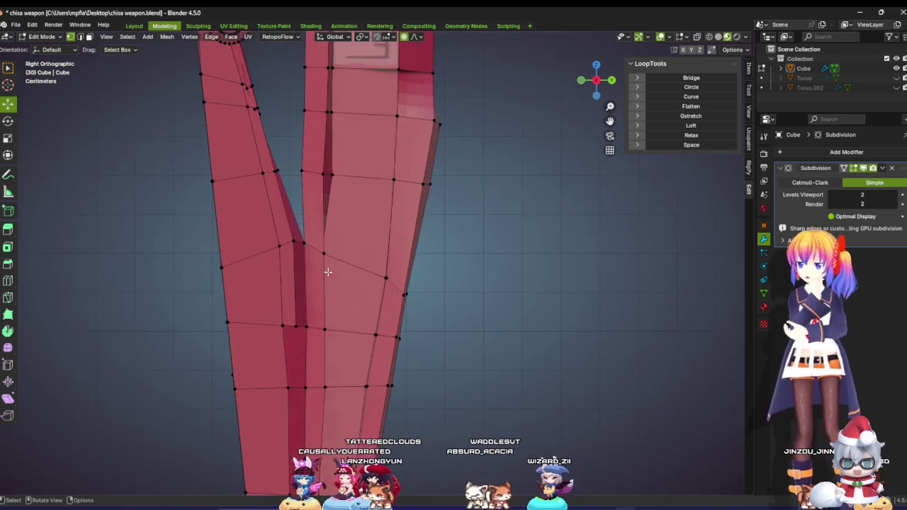
scroll(312, 283, "up", 2)
mouse_move(312, 283)
middle_mouse_down()
mouse_move(275, 268)
mouse_move(348, 213)
mouse_move(334, 255)
mouse_move(345, 212)
mouse_move(340, 237)
middle_mouse_up()
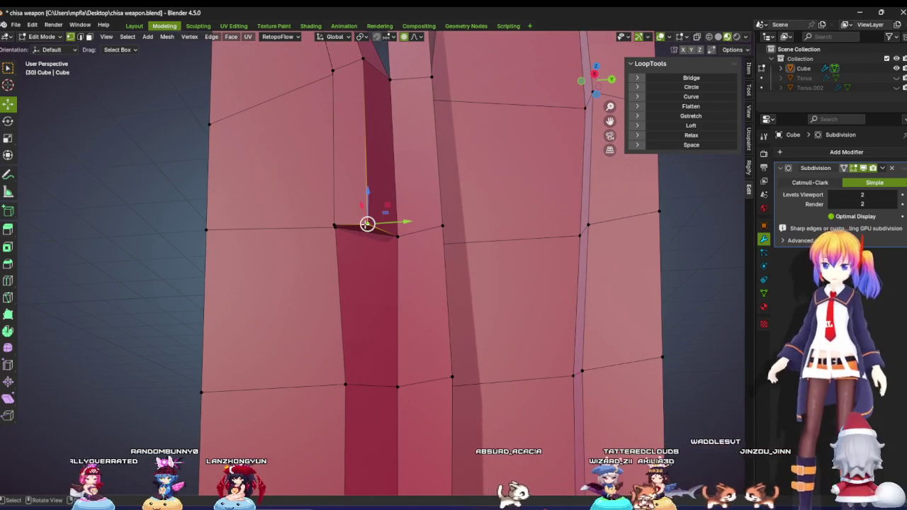
Step: Subdivide the selected notch faces, then orbit and zoom to inspect the new edges
right_click(367, 224)
left_click(349, 163)
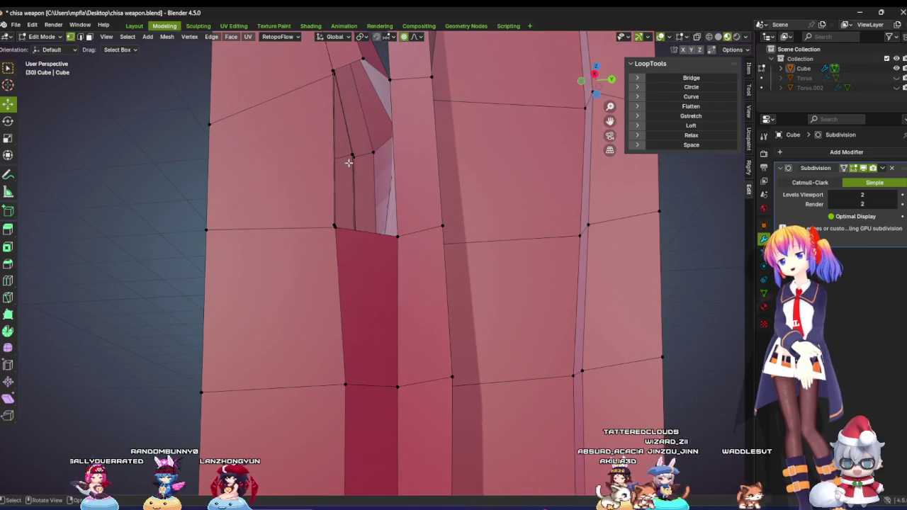
mouse_move(352, 229)
middle_mouse_down()
mouse_move(348, 253)
mouse_move(351, 243)
middle_mouse_up()
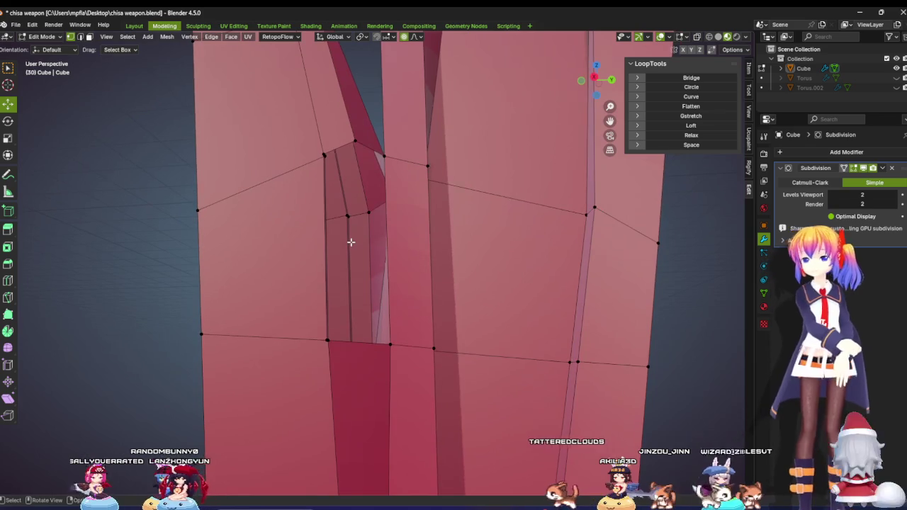
scroll(351, 243, "up", 2)
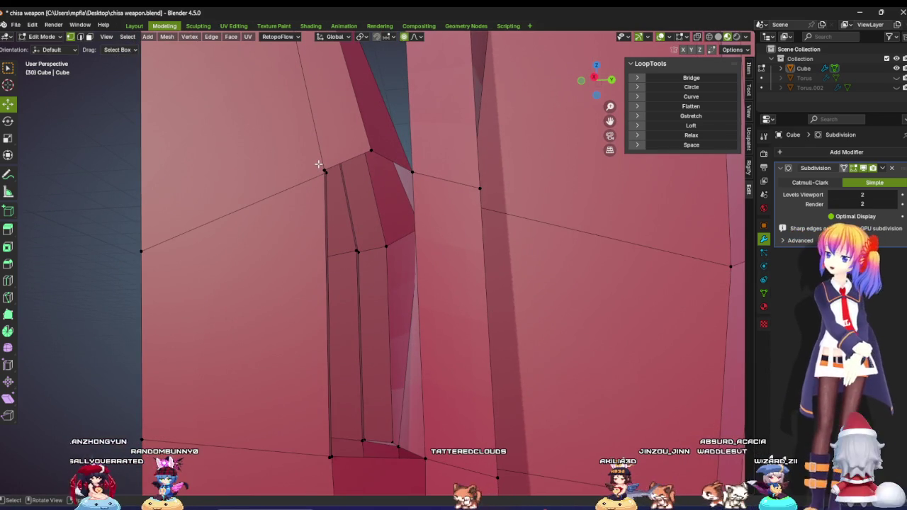
scroll(379, 283, "down", 1)
scroll(381, 279, "down", 2)
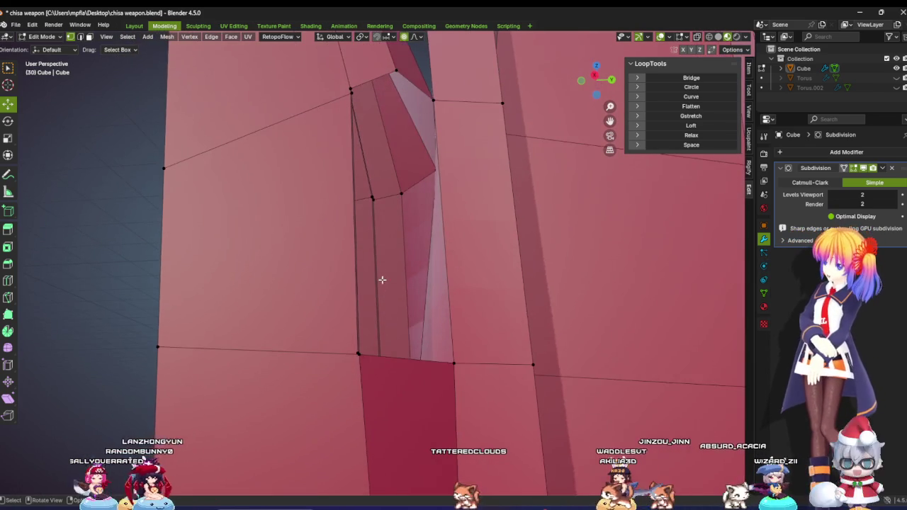
scroll(378, 267, "down", 3)
scroll(386, 300, "up", 1)
scroll(385, 299, "up", 3)
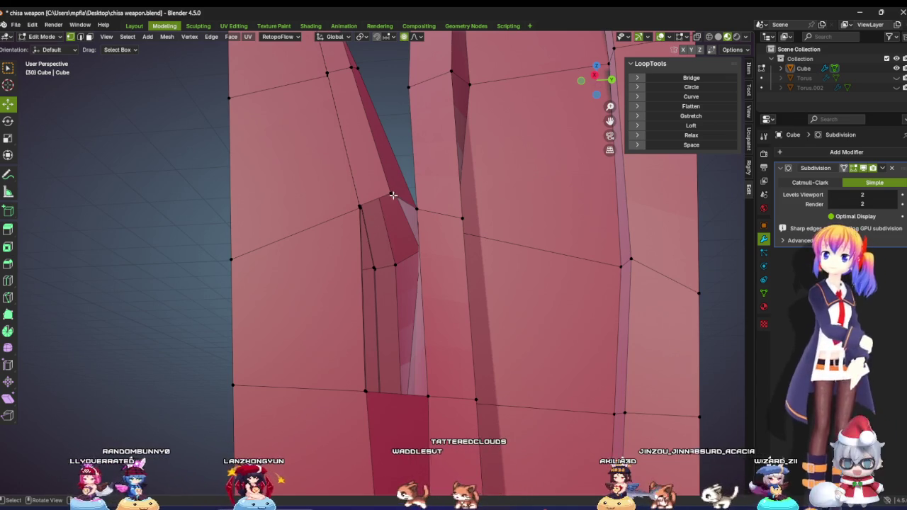
mouse_move(419, 206)
middle_mouse_down()
mouse_move(477, 235)
mouse_move(458, 265)
mouse_move(470, 287)
mouse_move(399, 237)
mouse_move(401, 249)
mouse_move(409, 248)
mouse_move(405, 267)
mouse_move(399, 234)
mouse_move(387, 253)
mouse_move(355, 162)
middle_mouse_up()
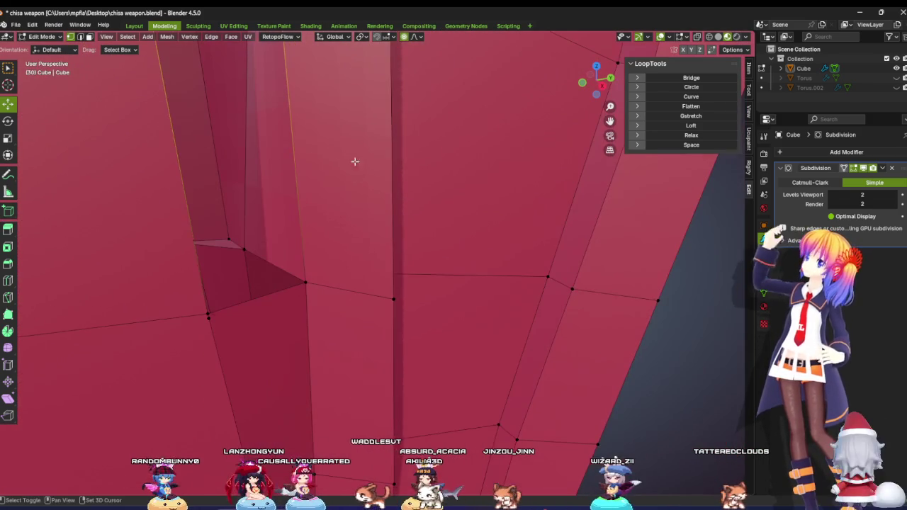
mouse_move(288, 302)
middle_mouse_down()
mouse_move(477, 319)
mouse_move(455, 348)
mouse_move(421, 304)
mouse_move(304, 266)
mouse_move(321, 276)
mouse_move(302, 281)
middle_mouse_up()
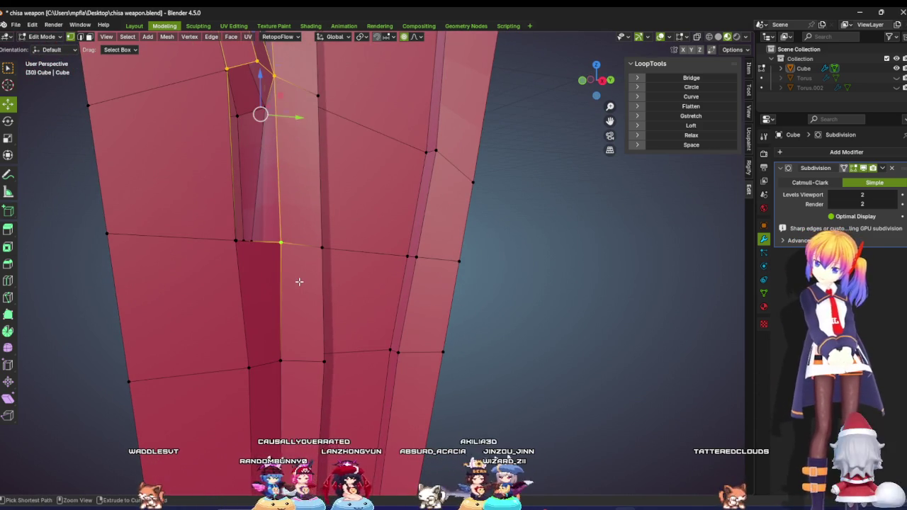
Step: Merge the selected fork vertices and slide the merged vertex left along X
key("m")
left_click(509, 270)
mouse_move(349, 293)
middle_mouse_down()
mouse_move(415, 295)
mouse_move(492, 269)
mouse_move(390, 276)
mouse_move(397, 280)
mouse_move(429, 215)
mouse_move(400, 44)
middle_mouse_up()
key("g")
left_click(397, 200)
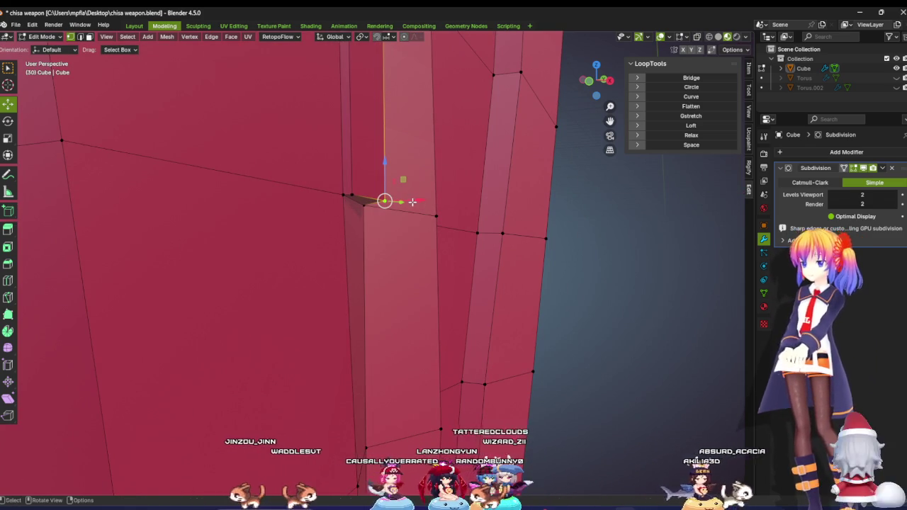
left_click_drag(412, 202, 389, 200)
left_click(389, 200)
mouse_move(389, 200)
middle_mouse_down()
mouse_move(139, 251)
mouse_move(290, 271)
mouse_move(340, 263)
middle_mouse_up()
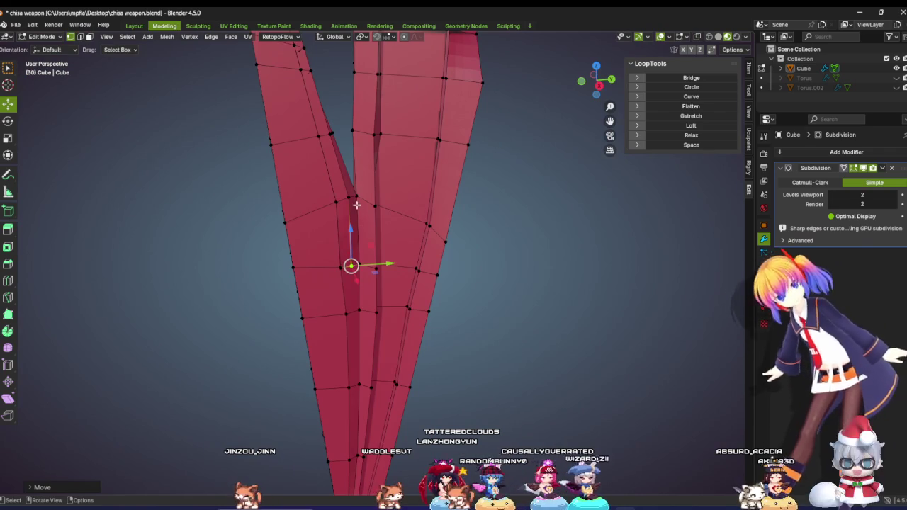
Step: Nudge the fork vertex very slightly along Y with proportional falloff
middle_click_drag(370, 199, 370, 133, "shift")
scroll(370, 133, "up", 2)
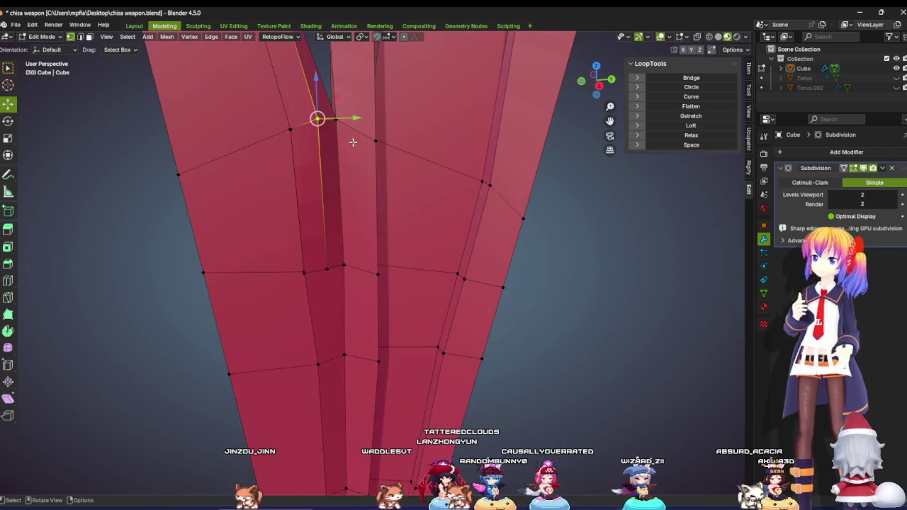
scroll(388, 95, "up", 2)
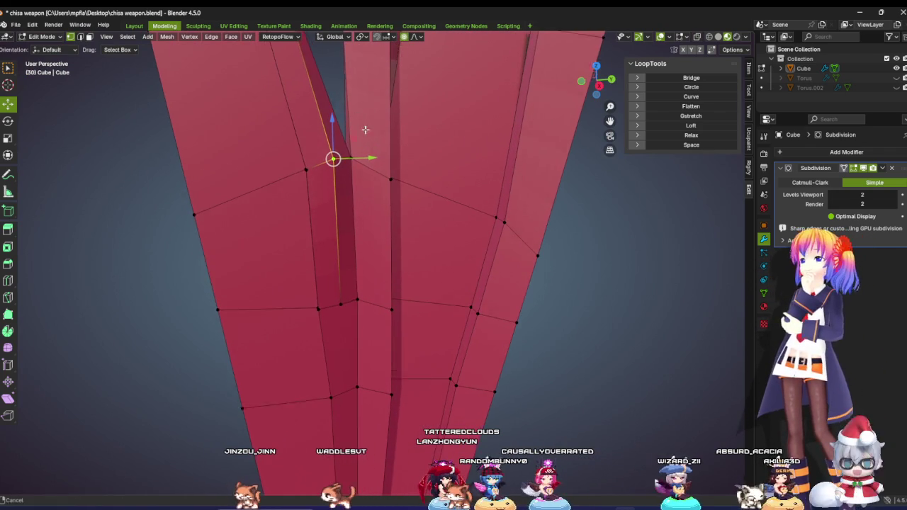
middle_click_drag(344, 134, 350, 222, "shift")
key("g")
key("y")
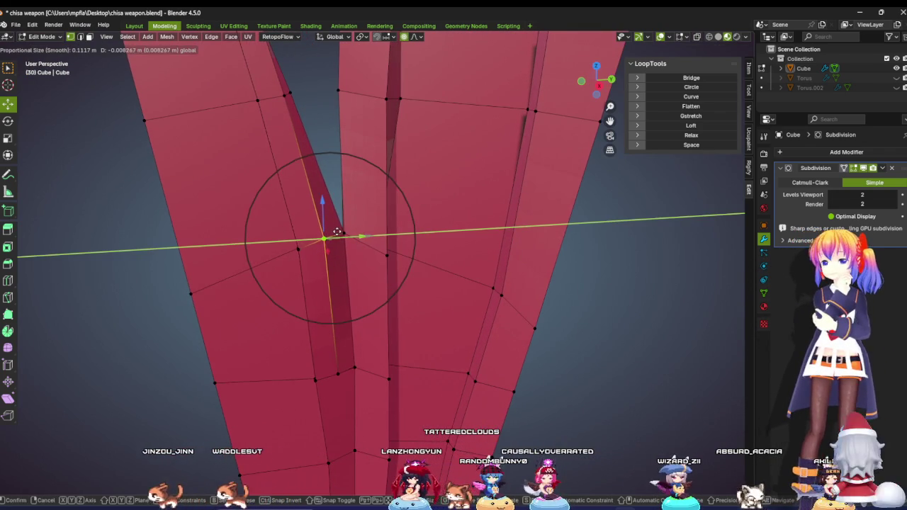
left_click(338, 232)
Step: Try moving another fork vertex along Y, cancelling both attempts to leave the mesh unchanged
scroll(348, 251, "down", 3)
scroll(316, 287, "up", 1)
scroll(246, 318, "up", 3)
left_click(322, 180)
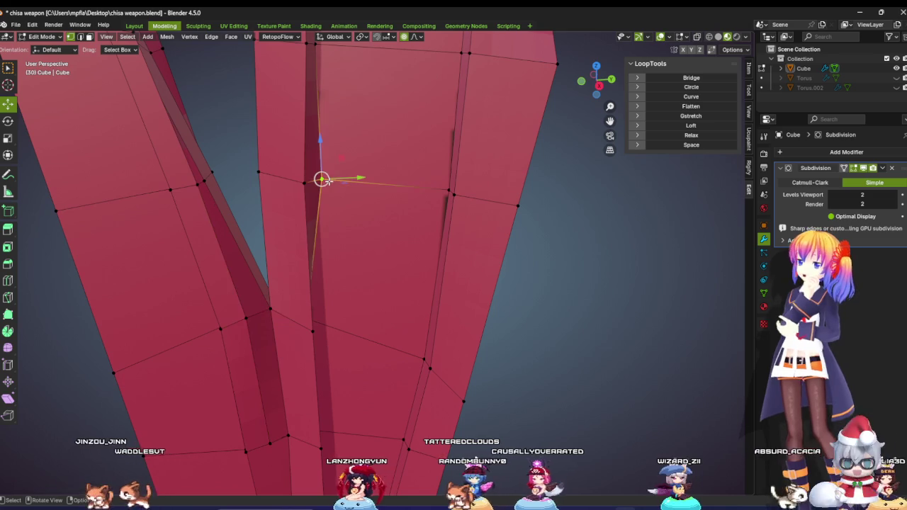
key("g")
key("y")
key("Escape")
key("g")
key("y")
key("Escape")
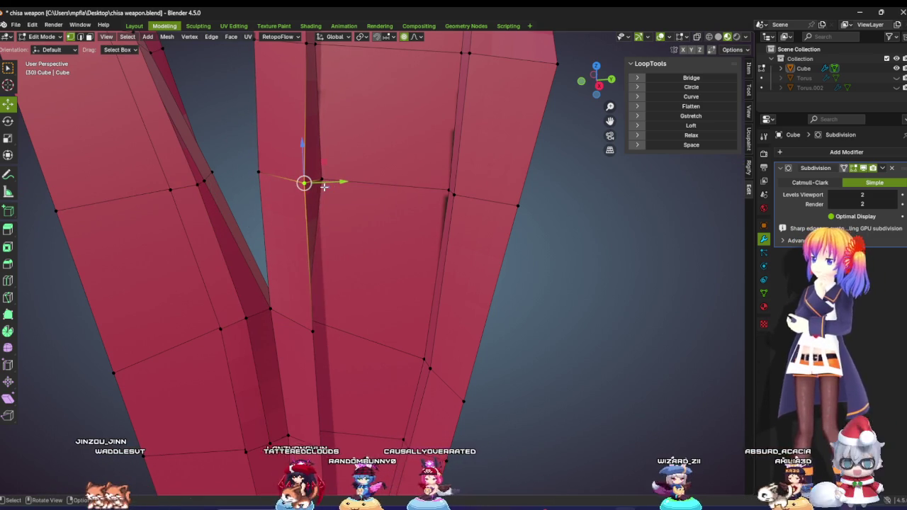
scroll(323, 187, "down", 3)
scroll(323, 186, "down", 3)
middle_click_drag(323, 186, 356, 238, "shift")
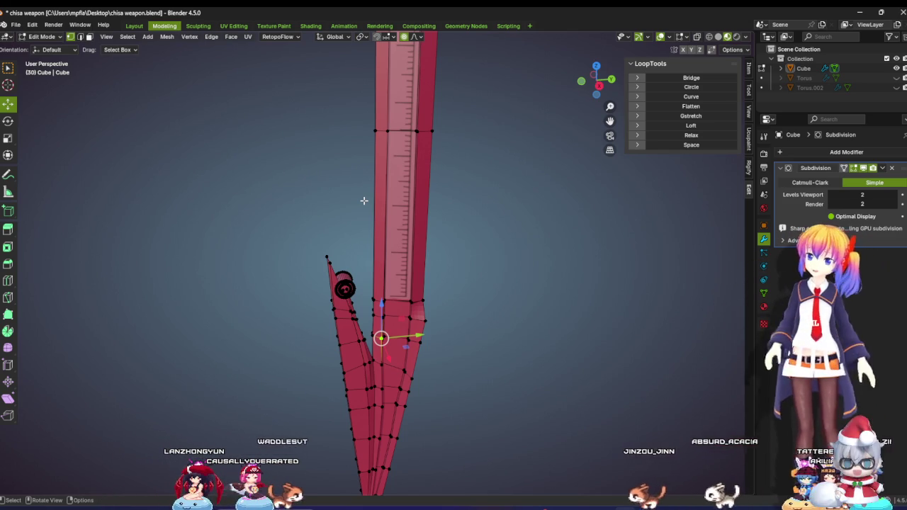
scroll(381, 258, "up", 3)
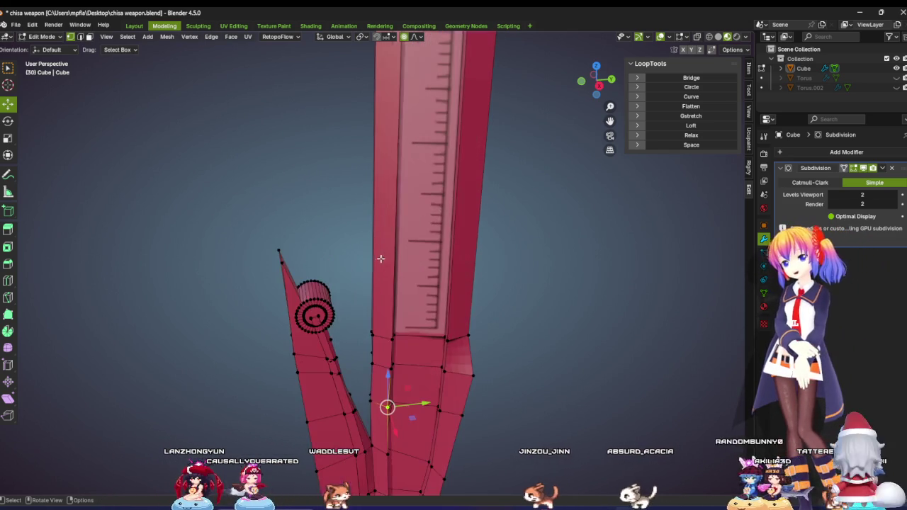
scroll(381, 259, "up", 2)
scroll(380, 255, "down", 3, "shift")
scroll(408, 219, "up", 3)
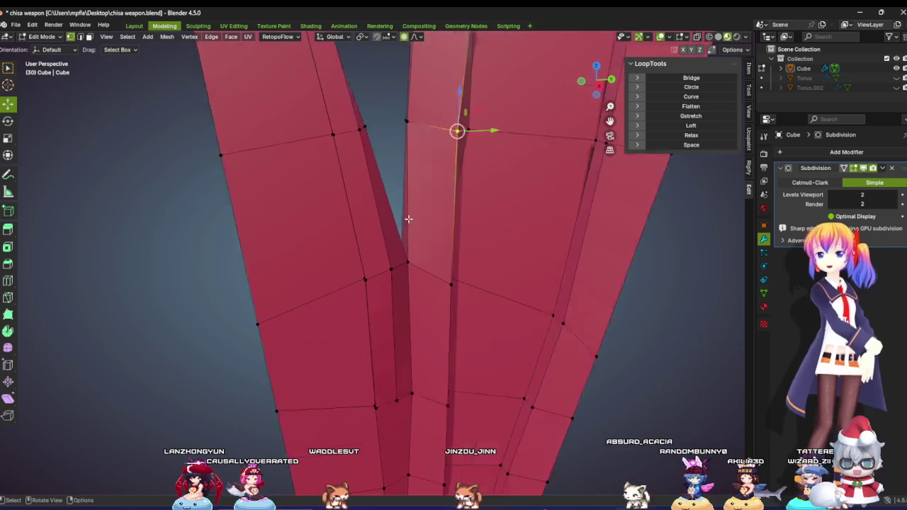
scroll(409, 219, "up", 3)
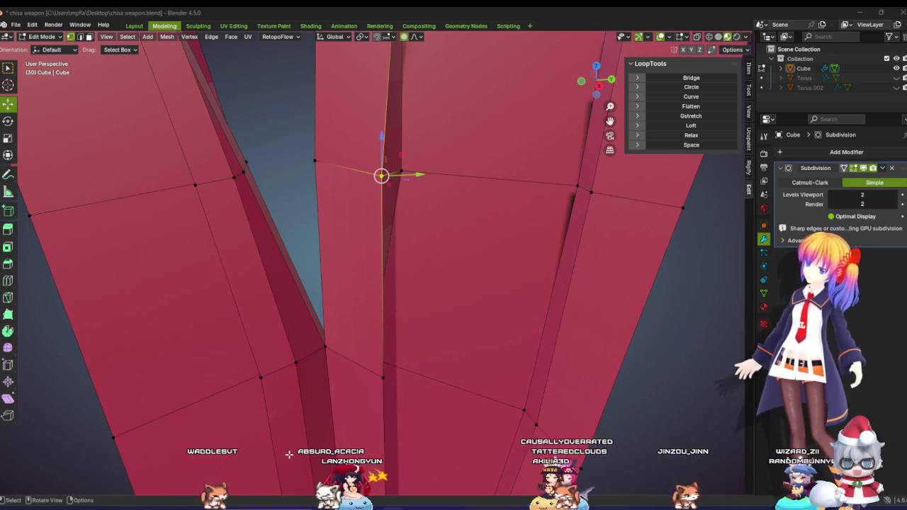
scroll(381, 369, "down", 2)
scroll(382, 369, "down", 1)
scroll(381, 369, "down", 2)
scroll(382, 365, "down", 1)
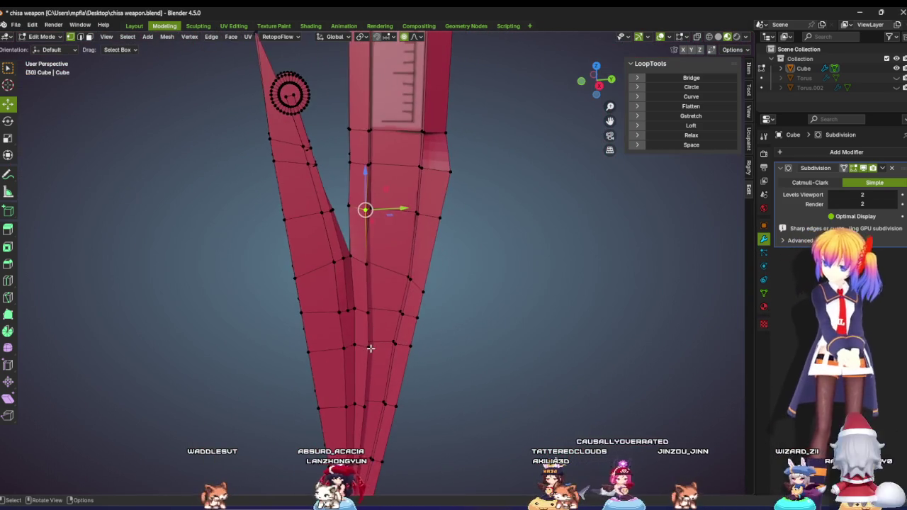
scroll(379, 361, "down", 2)
scroll(375, 357, "down", 1)
scroll(376, 356, "up", 2)
scroll(338, 356, "up", 3)
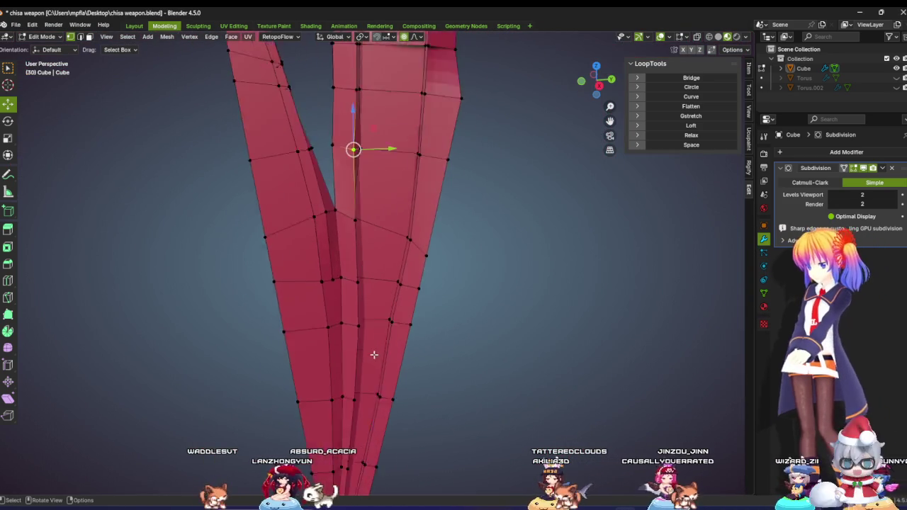
scroll(347, 350, "up", 2)
middle_click_drag(347, 351, 137, 328)
scroll(318, 347, "down", 1)
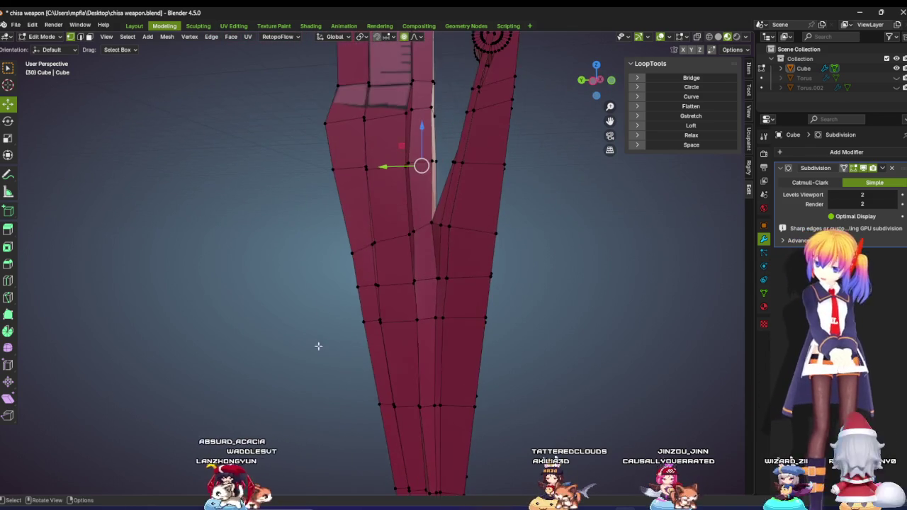
scroll(373, 377, "down", 2)
scroll(386, 368, "down", 1)
scroll(386, 354, "up", 2)
scroll(376, 298, "up", 1)
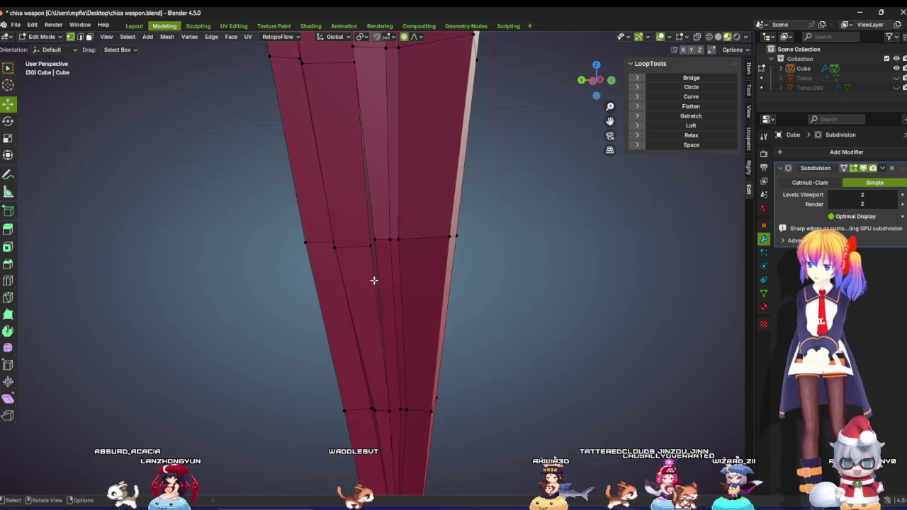
scroll(355, 255, "up", 1)
scroll(365, 270, "down", 1)
scroll(371, 277, "up", 1)
scroll(372, 331, "down", 1)
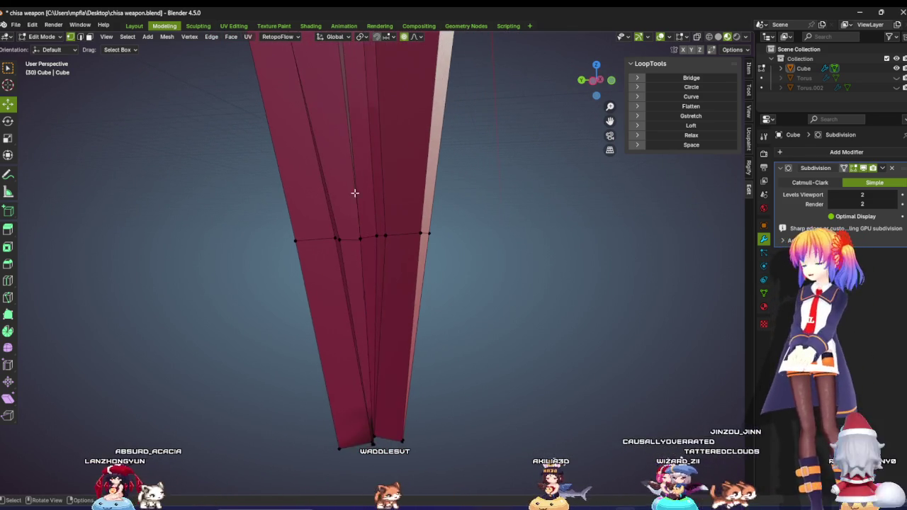
scroll(354, 192, "down", 1)
scroll(371, 245, "down", 1)
middle_click_drag(374, 254, 573, 254)
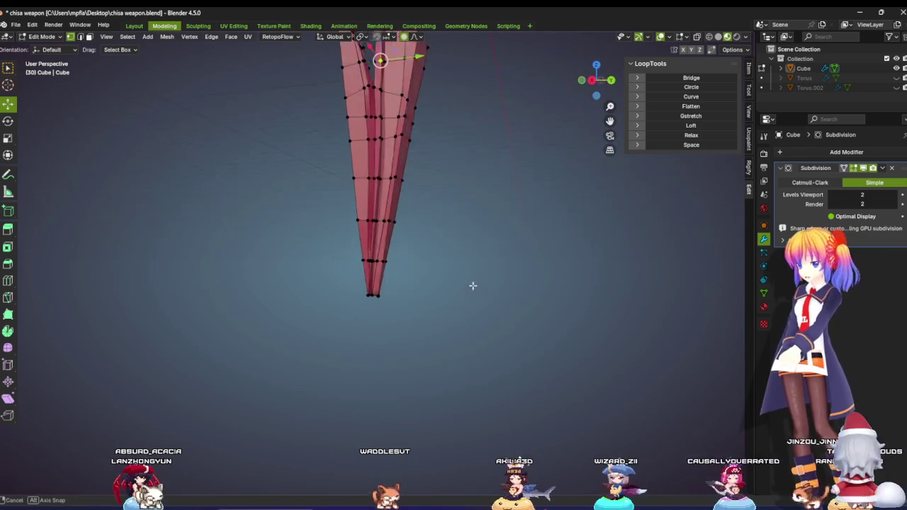
Step: In right orthographic view, merge the lower blade tip vertices At Center
middle_click_drag(573, 254, 554, 190)
left_click(597, 81)
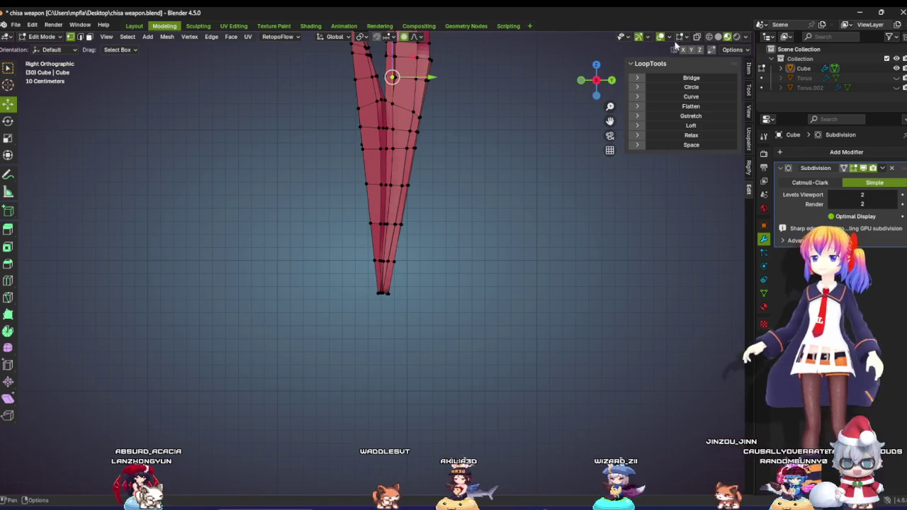
left_click_drag(345, 279, 470, 336)
key("m")
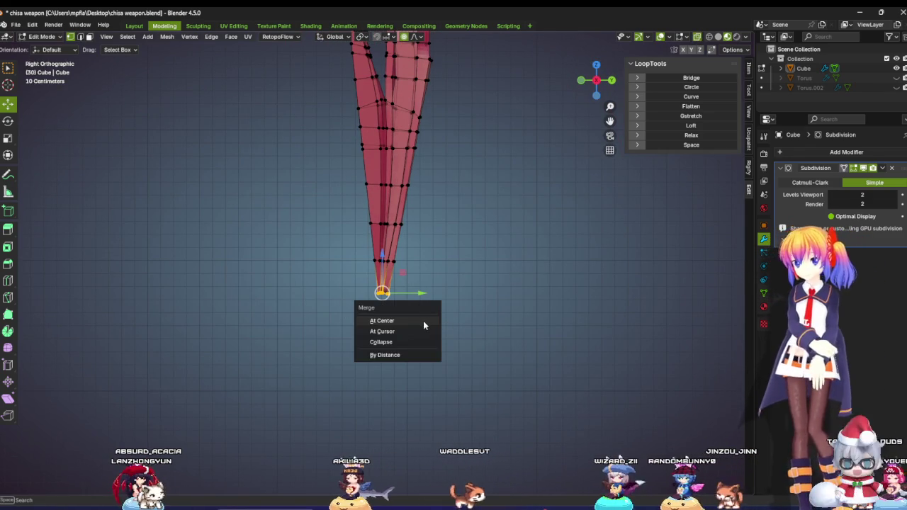
left_click(418, 320)
left_click(417, 296)
Step: Orbit and zoom around the merged tip to check the sharp point
scroll(407, 289, "up", 3)
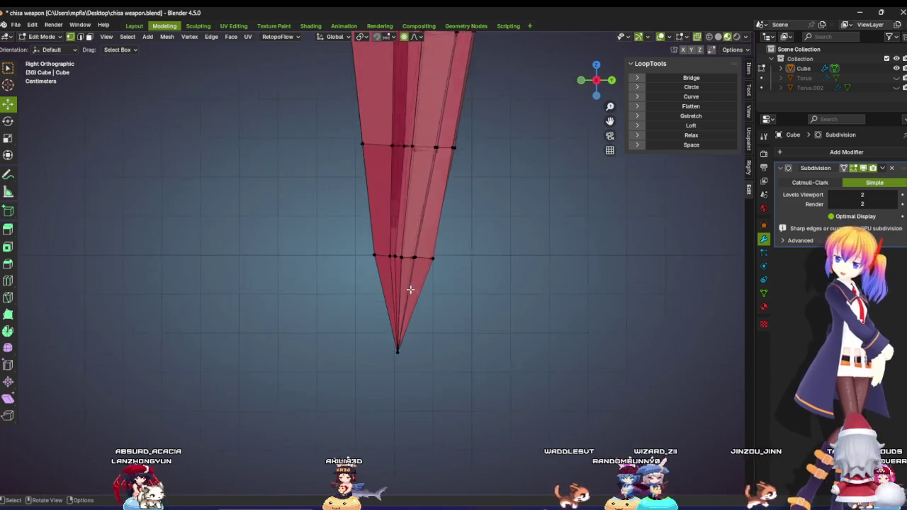
scroll(411, 289, "up", 3)
middle_click_drag(420, 298, 399, 263)
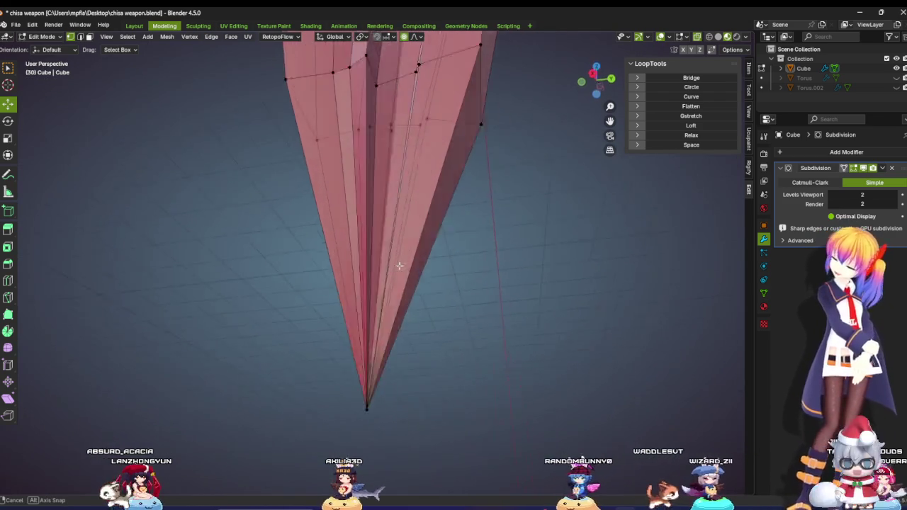
scroll(401, 269, "up", 3)
scroll(406, 304, "up", 2)
scroll(408, 314, "down", 3)
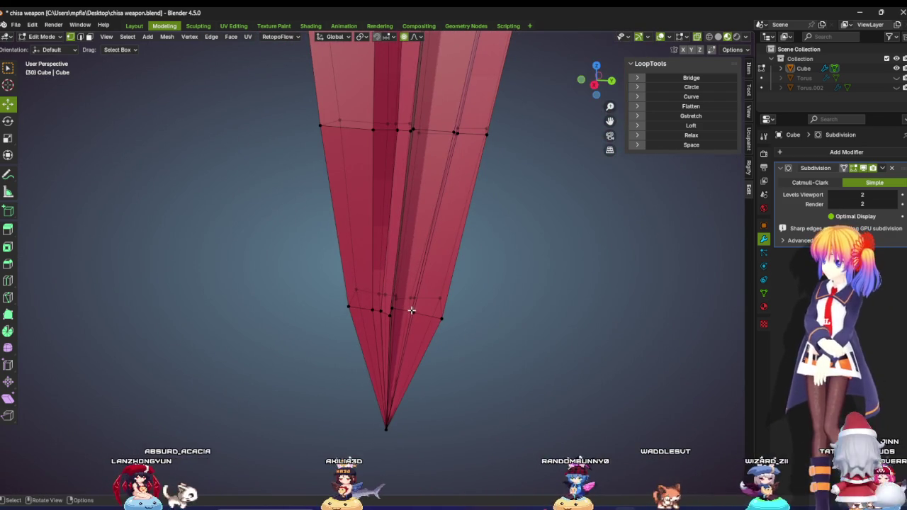
scroll(412, 305, "down", 2)
scroll(411, 303, "down", 2)
mouse_move(408, 297)
middle_mouse_down()
mouse_move(424, 301)
mouse_move(404, 229)
mouse_move(415, 280)
mouse_move(480, 294)
mouse_move(518, 256)
mouse_move(516, 209)
mouse_move(585, 222)
mouse_move(545, 259)
mouse_move(399, 285)
mouse_move(456, 310)
mouse_move(441, 294)
middle_mouse_up()
key("Tab")
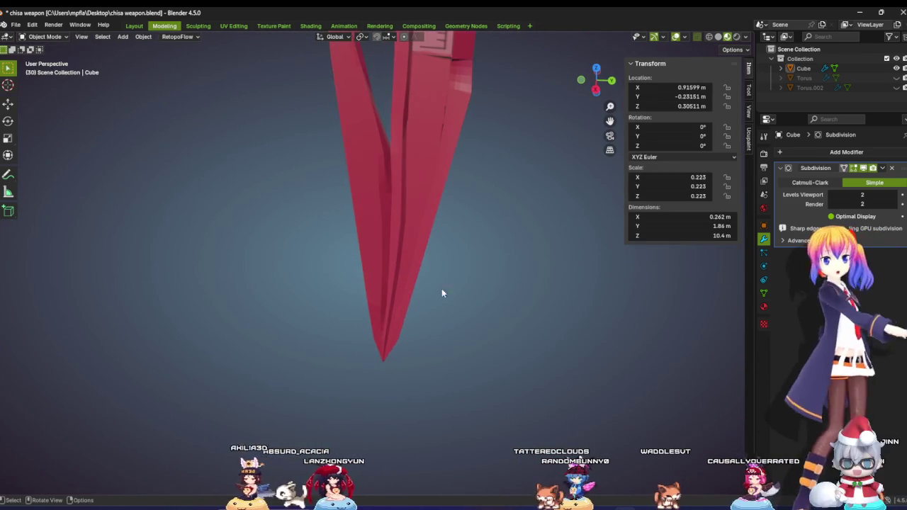
key("Tab")
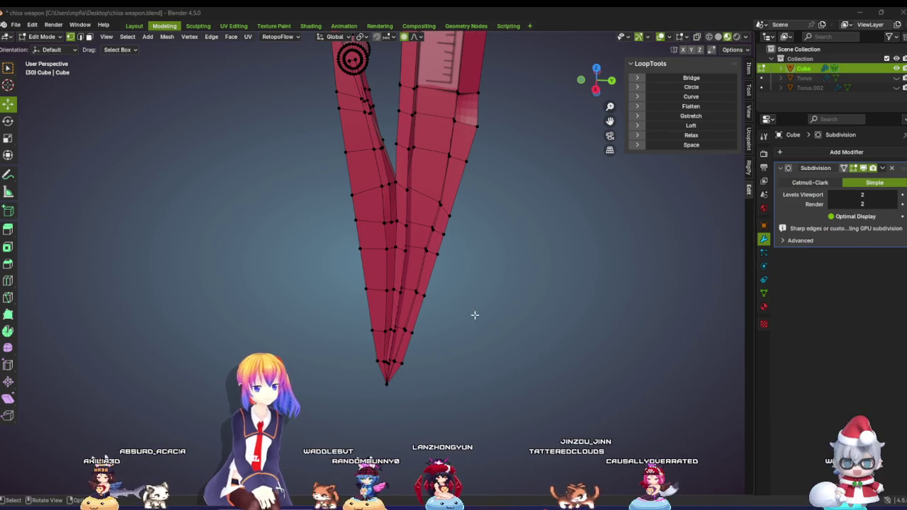
scroll(405, 305, "up", 3)
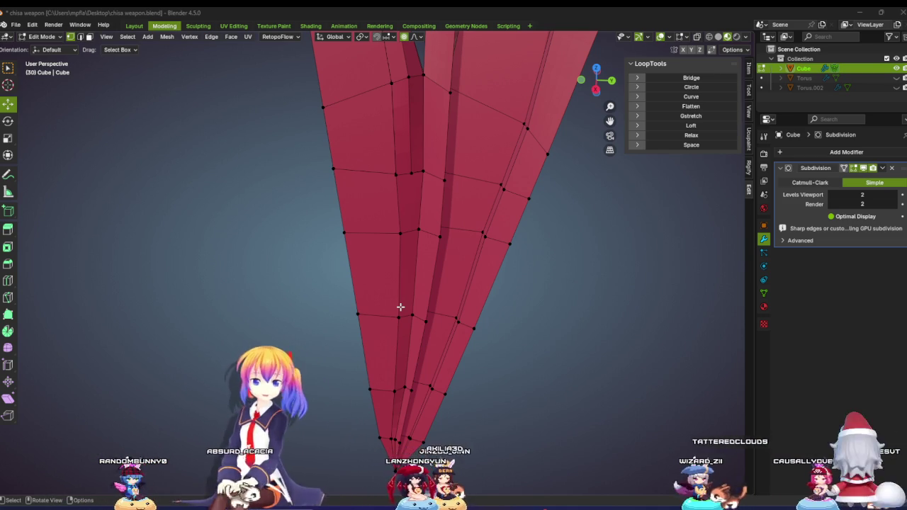
middle_click_drag(400, 307, 436, 298)
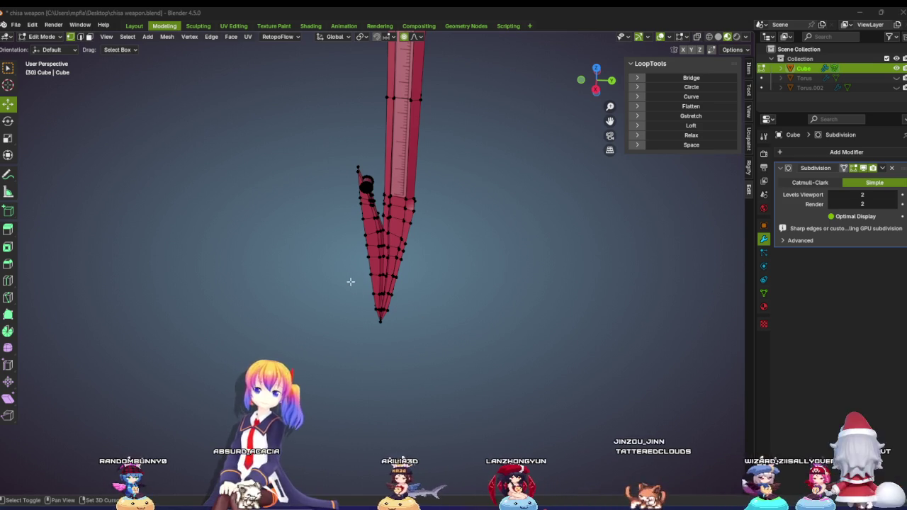
mouse_move(350, 111)
middle_mouse_down("ctrl")
mouse_move(401, 202)
mouse_move(341, 231)
middle_mouse_up("ctrl")
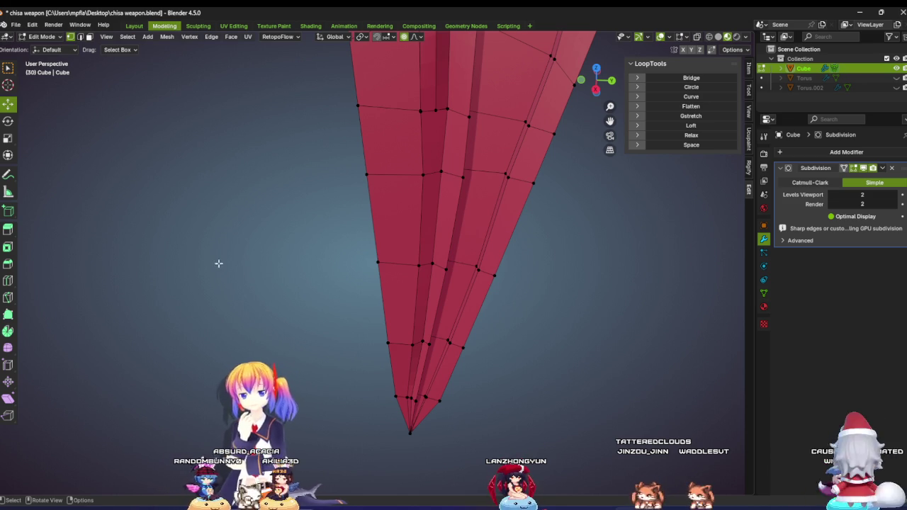
scroll(302, 269, "down", 3)
scroll(373, 292, "down", 2)
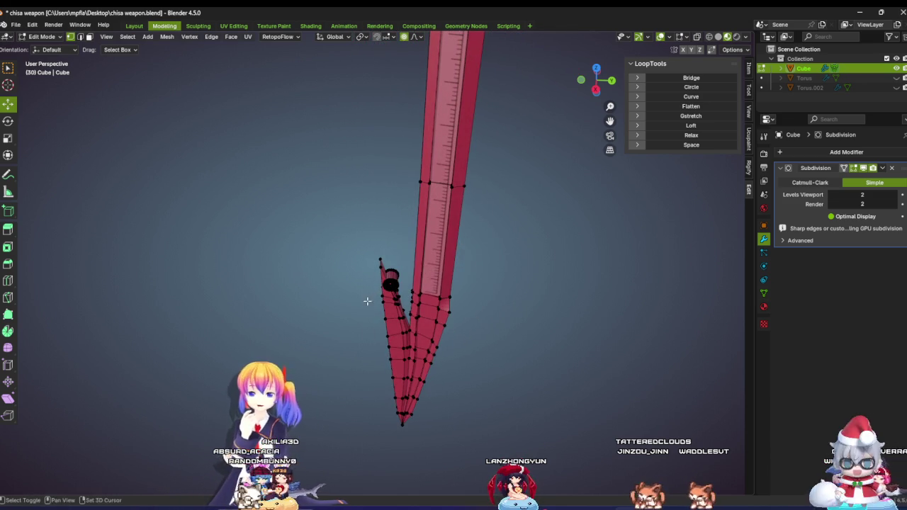
middle_click_drag(367, 301, 358, 270, "shift")
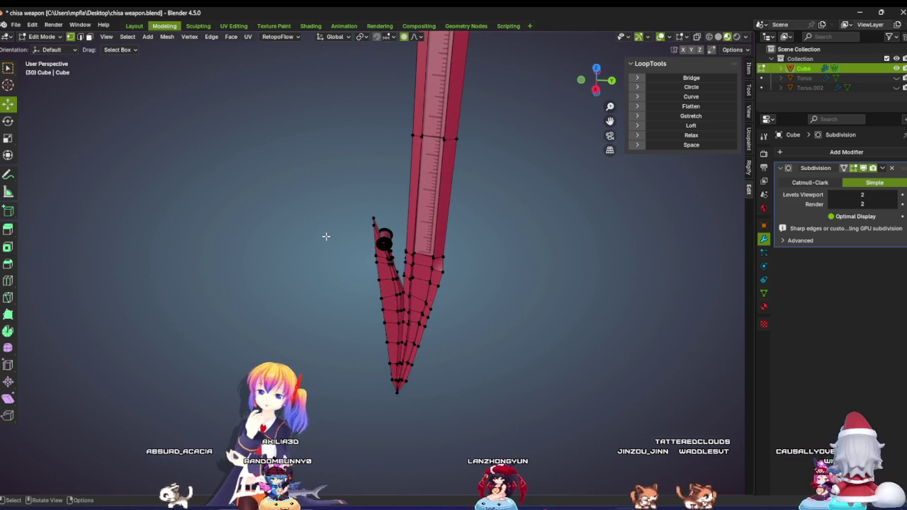